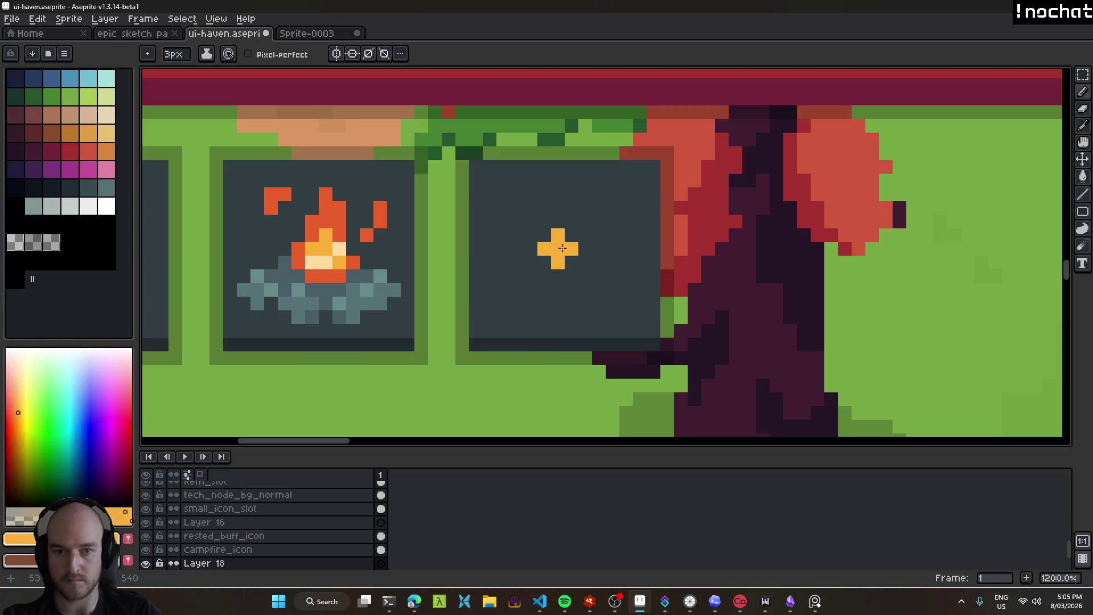
Shape the flame in orange with a 1px Pencil, extending the blob upward and sideways.
{"action": "left_click", "coordinate": [345, 238], "text": "alt"}
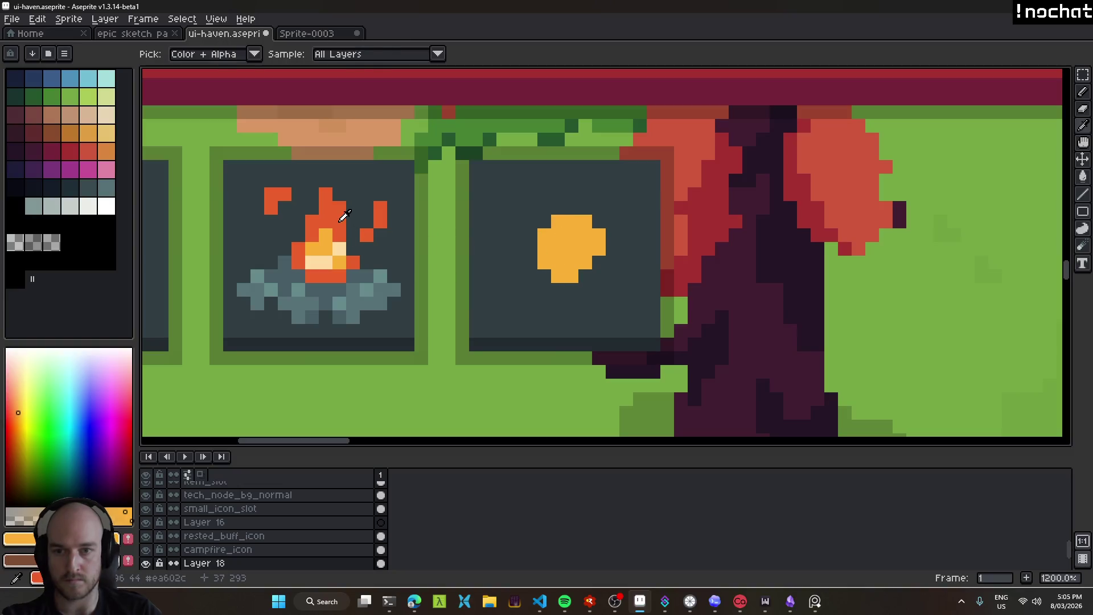
{"action": "key", "text": "minus"}
{"action": "key", "text": "minus"}
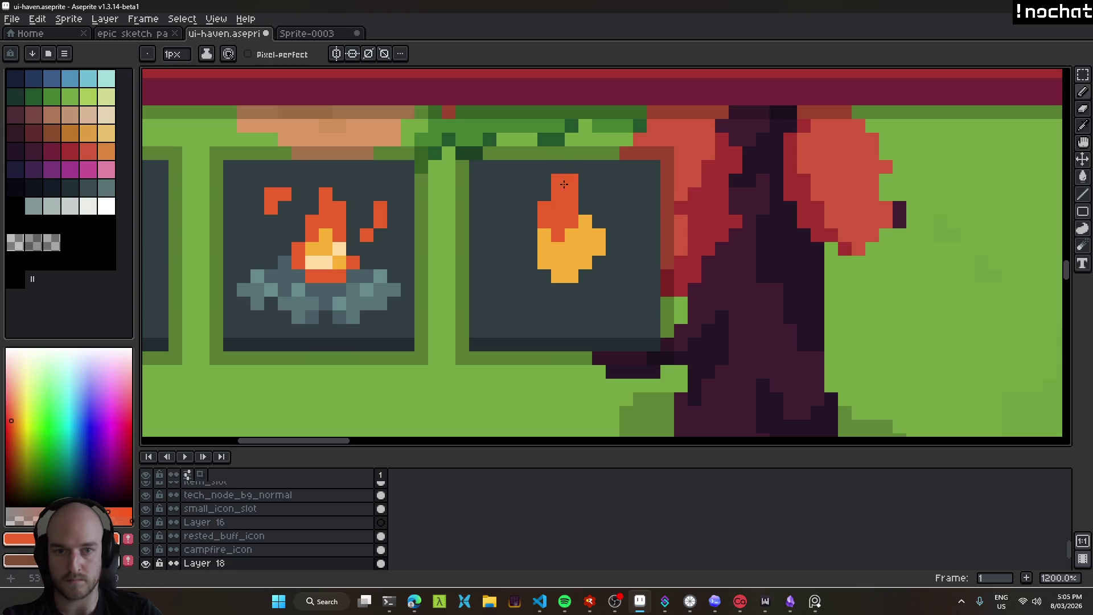
{"action": "left_click_drag", "start_coordinate": [561, 180], "coordinate": [561, 194]}
{"action": "left_click", "coordinate": [556, 284], "text": "alt"}
{"action": "left_click_drag", "start_coordinate": [536, 279], "coordinate": [515, 261]}
{"action": "left_click_drag", "start_coordinate": [582, 291], "coordinate": [601, 290]}
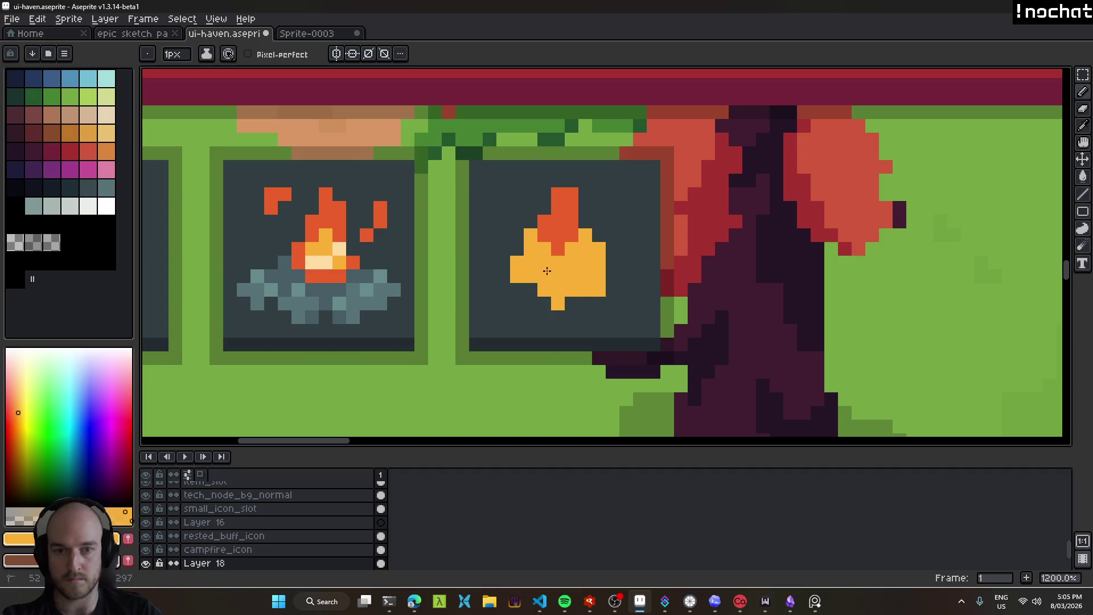
Erase stray orange pixels left of the flame and fill its body with red-orange.
{"action": "key", "text": "e"}
{"action": "left_click_drag", "start_coordinate": [510, 264], "coordinate": [515, 277]}
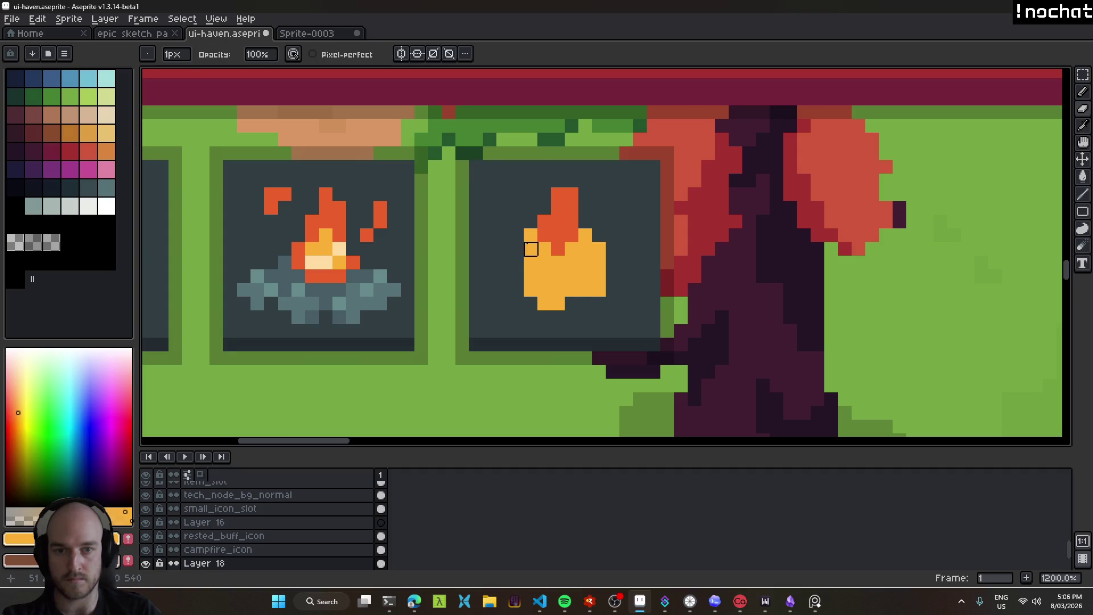
{"action": "left_click", "coordinate": [544, 221], "text": "alt"}
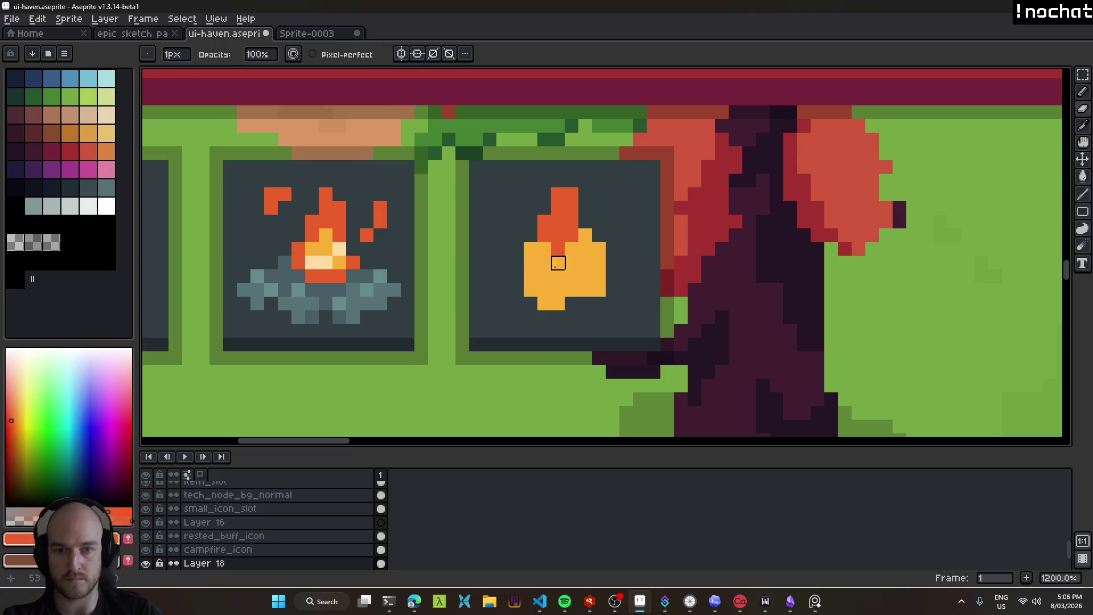
{"action": "key", "text": "g"}
{"action": "left_click", "coordinate": [553, 261]}
Paint a yellow core inside the flame with a yellow pixel at its tip.
{"action": "left_click", "coordinate": [335, 248], "text": "alt"}
{"action": "left_click_drag", "start_coordinate": [564, 269], "coordinate": [550, 298]}
{"action": "left_click_drag", "start_coordinate": [558, 248], "coordinate": [583, 263]}
{"action": "left_click", "coordinate": [544, 262]}
{"action": "key", "text": "minus"}
{"action": "left_click", "coordinate": [567, 224]}
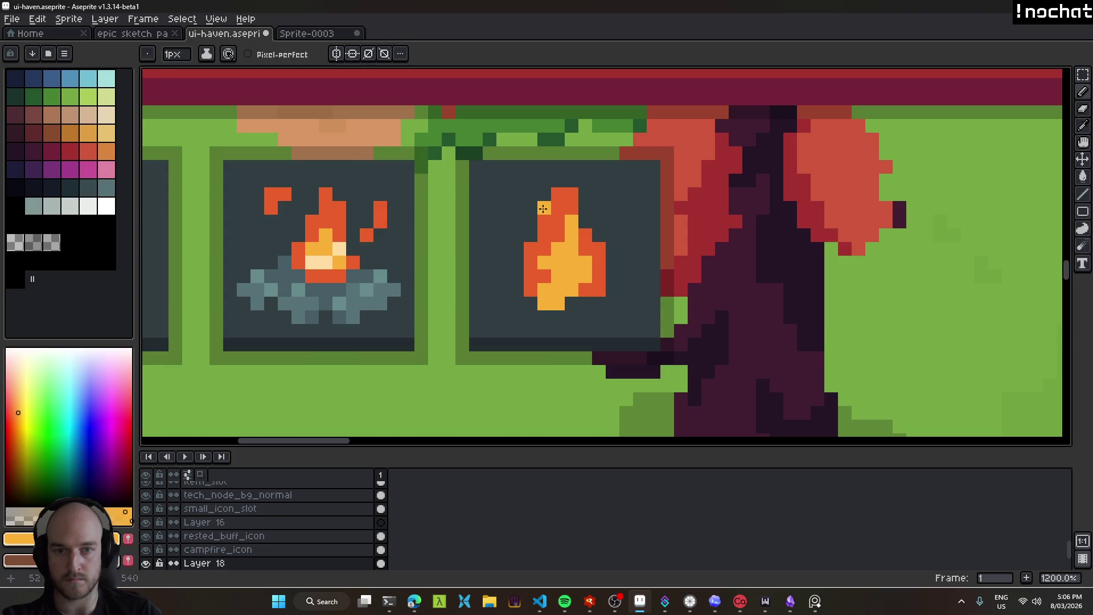
{"action": "left_click", "coordinate": [378, 213], "text": "alt"}
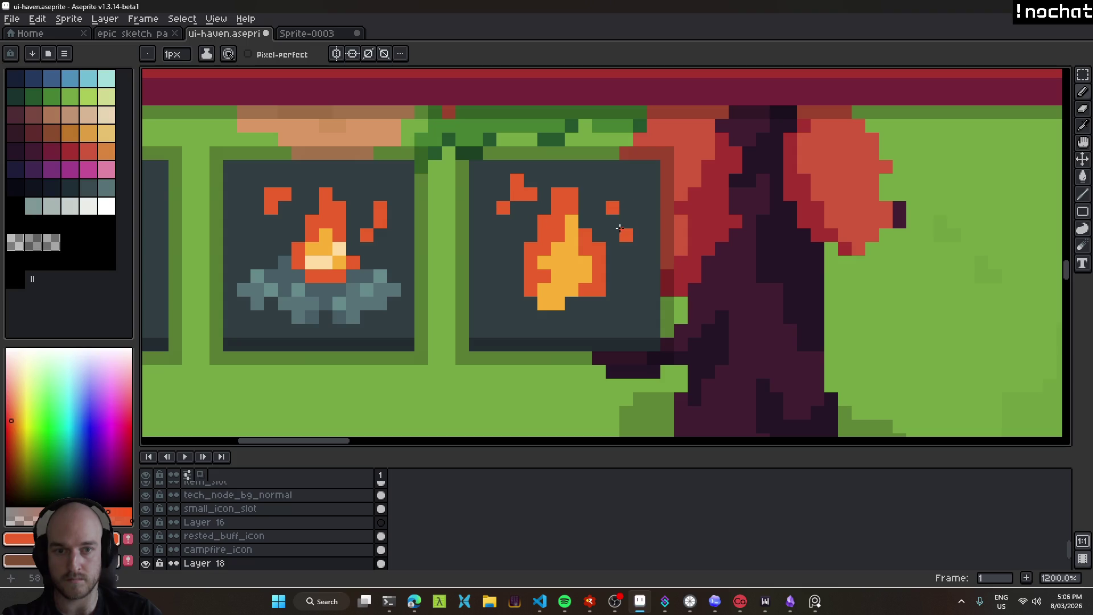
{"action": "scroll", "coordinate": [649, 282], "scroll_direction": "down", "scroll_amount": 8}
Trim stray flame pixels and place an orange ember above the flame, zooming to compare.
{"action": "scroll", "coordinate": [658, 299], "scroll_direction": "up", "scroll_amount": 5}
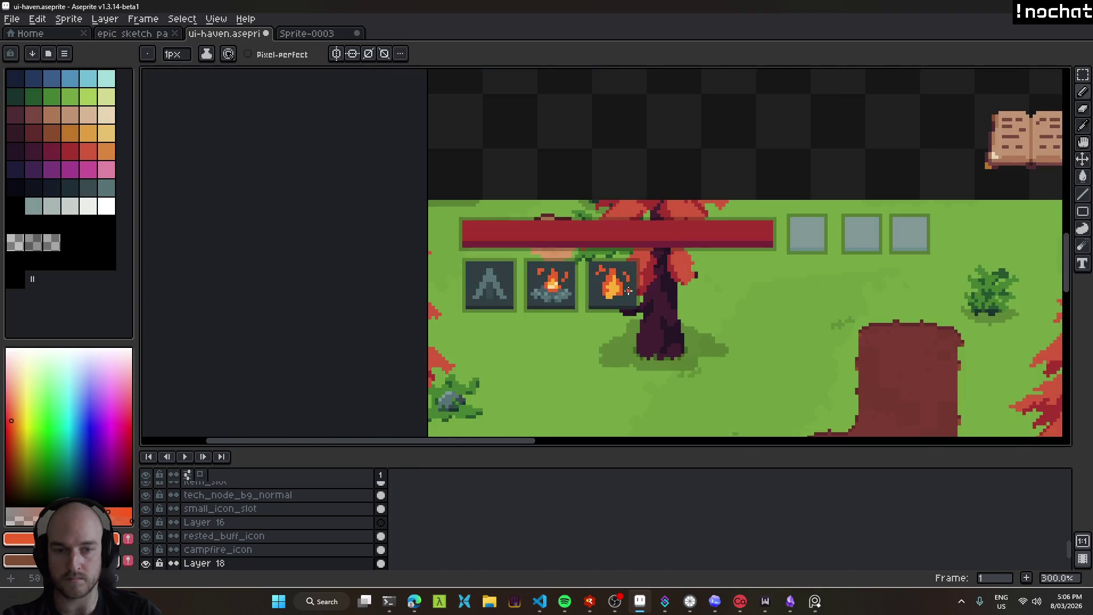
{"action": "scroll", "coordinate": [659, 300], "scroll_direction": "up", "scroll_amount": 6}
{"action": "key", "text": "b"}
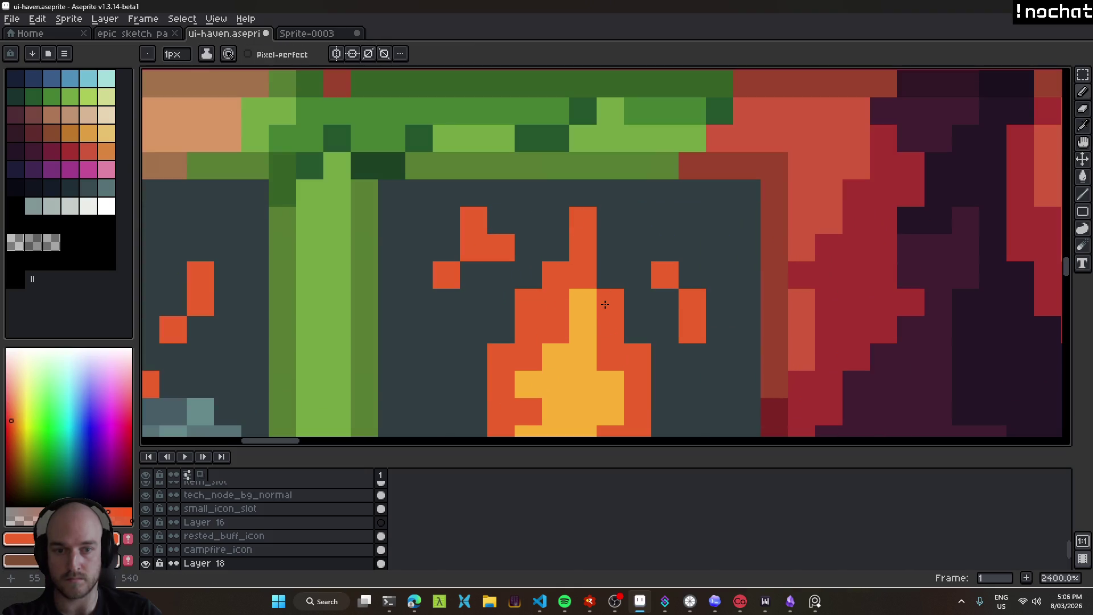
{"action": "scroll", "coordinate": [604, 276], "scroll_direction": "down", "scroll_amount": 8}
{"action": "scroll", "coordinate": [631, 277], "scroll_direction": "up", "scroll_amount": 5}
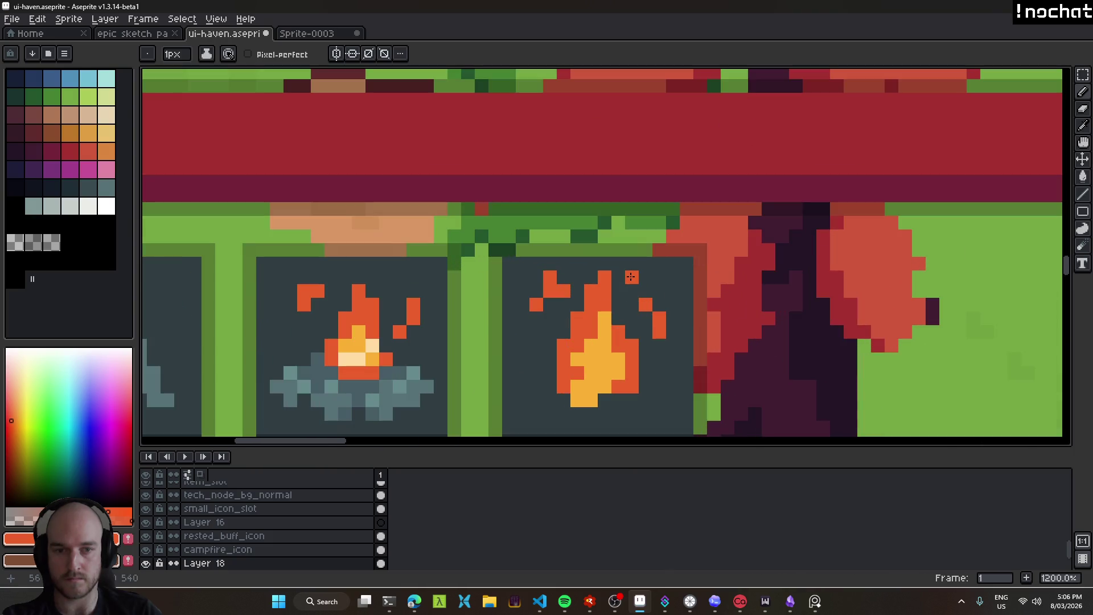
{"action": "left_click_drag", "start_coordinate": [659, 333], "coordinate": [645, 301]}
{"action": "left_click", "coordinate": [633, 291]}
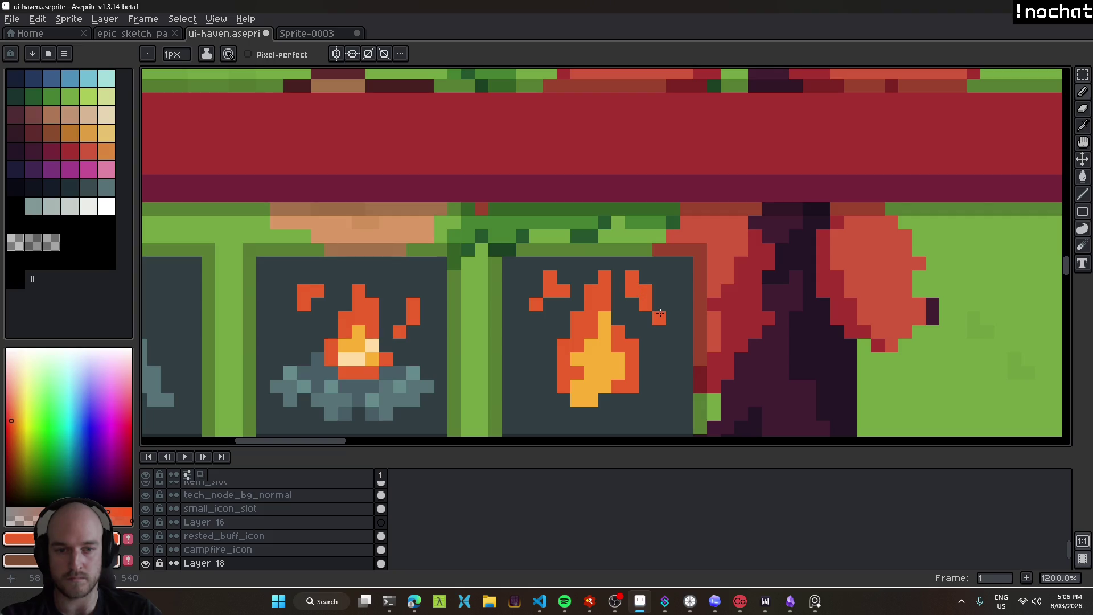
{"action": "scroll", "coordinate": [660, 316], "scroll_direction": "down", "scroll_amount": 8}
{"action": "scroll", "coordinate": [675, 360], "scroll_direction": "down", "scroll_amount": 1}
{"action": "scroll", "coordinate": [676, 358], "scroll_direction": "up", "scroll_amount": 5}
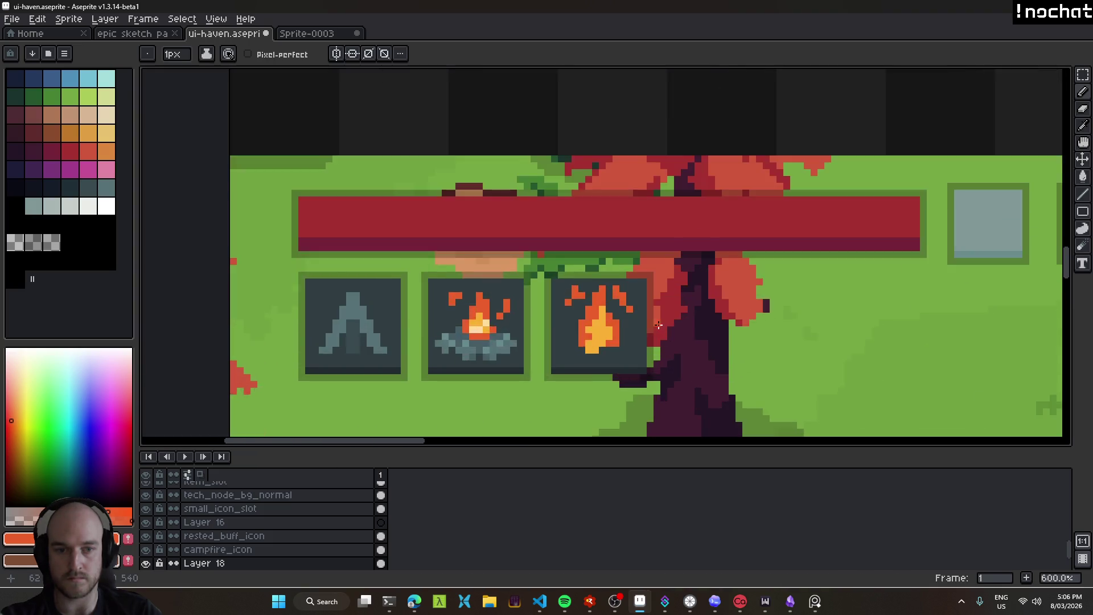
{"action": "scroll", "coordinate": [675, 357], "scroll_direction": "up", "scroll_amount": 3}
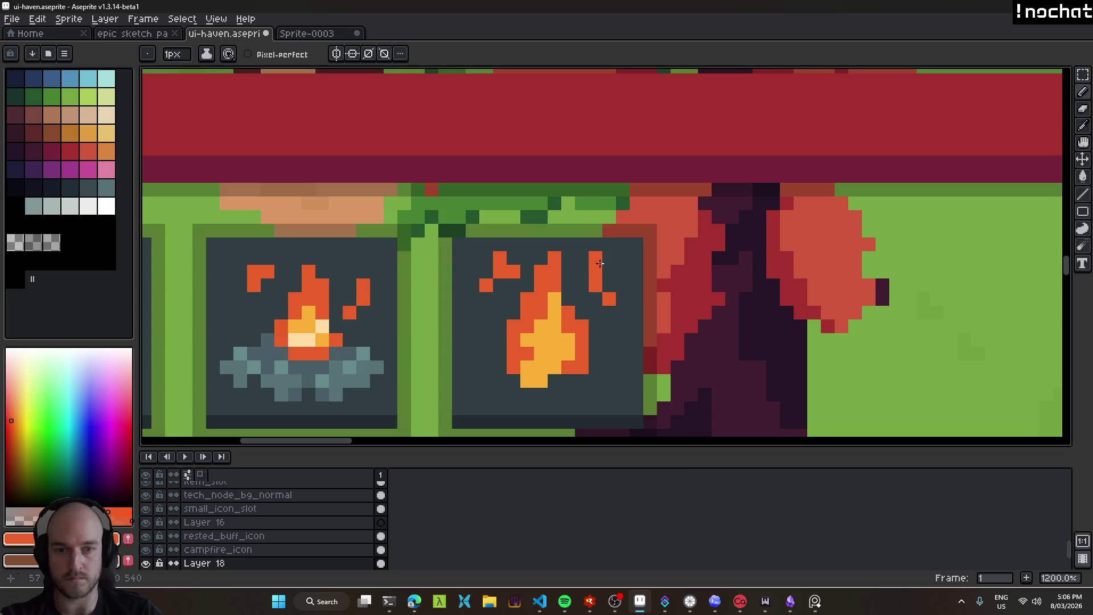
{"action": "scroll", "coordinate": [615, 273], "scroll_direction": "down", "scroll_amount": 7}
{"action": "scroll", "coordinate": [615, 273], "scroll_direction": "down", "scroll_amount": 1}
{"action": "scroll", "coordinate": [562, 275], "scroll_direction": "up", "scroll_amount": 6}
{"action": "scroll", "coordinate": [562, 275], "scroll_direction": "up", "scroll_amount": 4}
Erase the ember column beside the flame and recolour stray base pixels orange to widen it.
{"action": "key", "text": "e"}
{"action": "mouse_move", "coordinate": [561, 273]}
{"action": "left_mouse_down"}
{"action": "mouse_move", "coordinate": [541, 245]}
{"action": "mouse_move", "coordinate": [567, 291]}
{"action": "left_mouse_up"}
{"action": "key", "text": "b"}
{"action": "scroll", "coordinate": [567, 291], "scroll_direction": "down", "scroll_amount": 6}
{"action": "scroll", "coordinate": [614, 352], "scroll_direction": "down", "scroll_amount": 3}
{"action": "scroll", "coordinate": [614, 353], "scroll_direction": "up", "scroll_amount": 1}
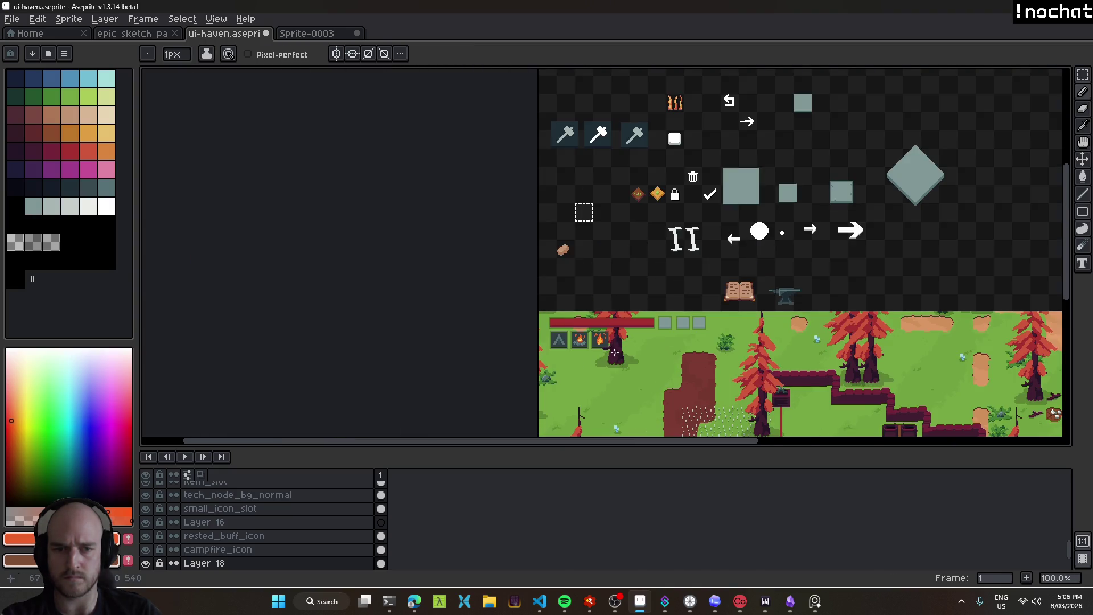
{"action": "scroll", "coordinate": [624, 349], "scroll_direction": "up", "scroll_amount": 3}
{"action": "scroll", "coordinate": [560, 300], "scroll_direction": "up", "scroll_amount": 5}
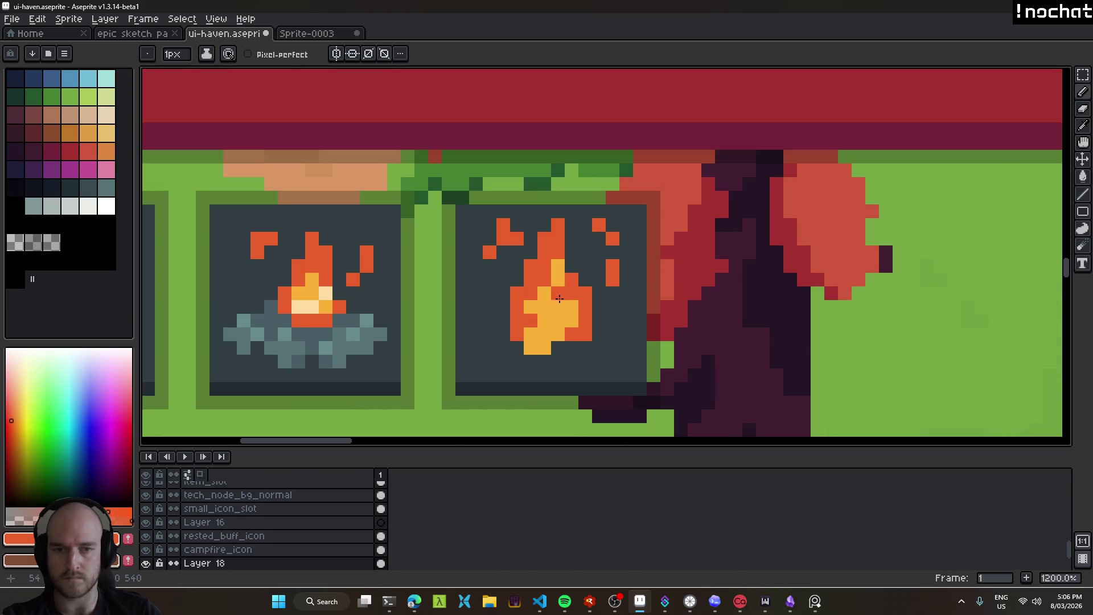
{"action": "key", "text": "ctrl+z"}
{"action": "left_click", "coordinate": [521, 313], "text": "alt"}
{"action": "left_click", "coordinate": [532, 334]}
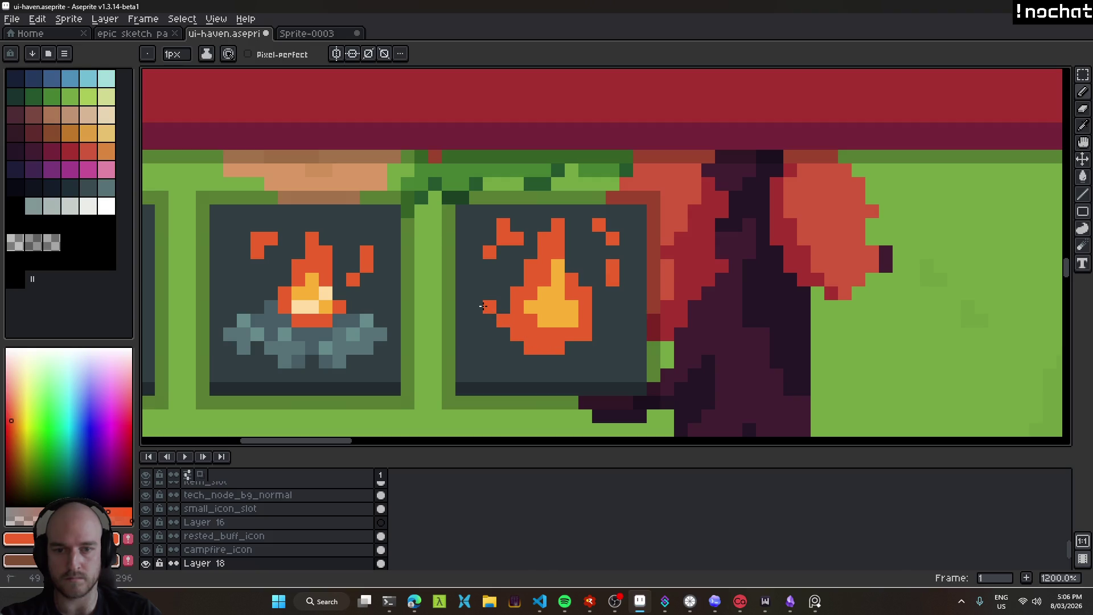
{"action": "scroll", "coordinate": [547, 354], "scroll_direction": "down", "scroll_amount": 8}
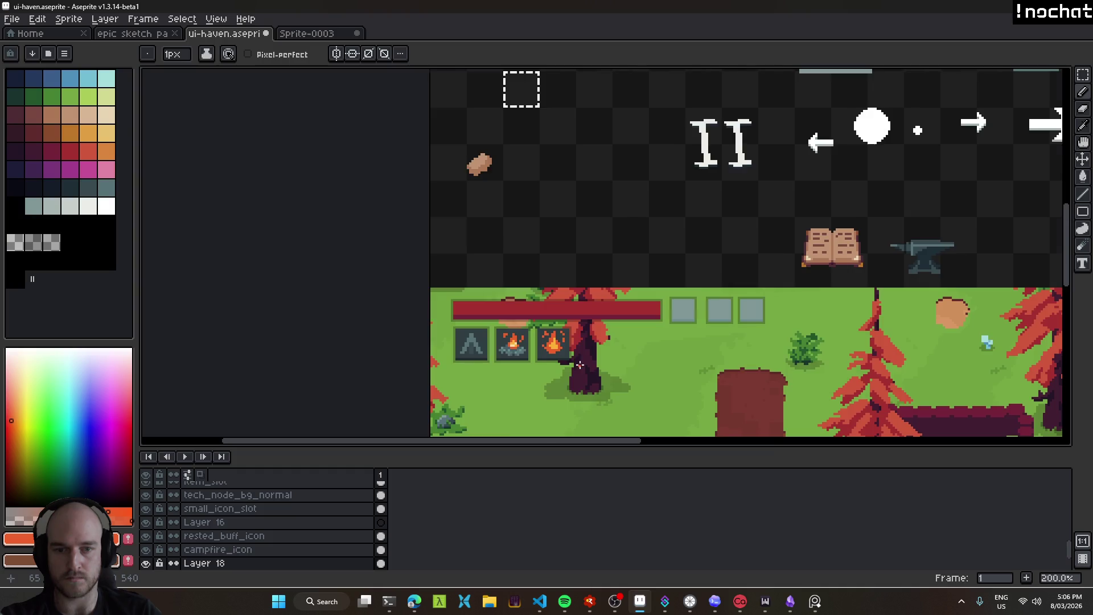
{"action": "scroll", "coordinate": [572, 361], "scroll_direction": "up", "scroll_amount": 4}
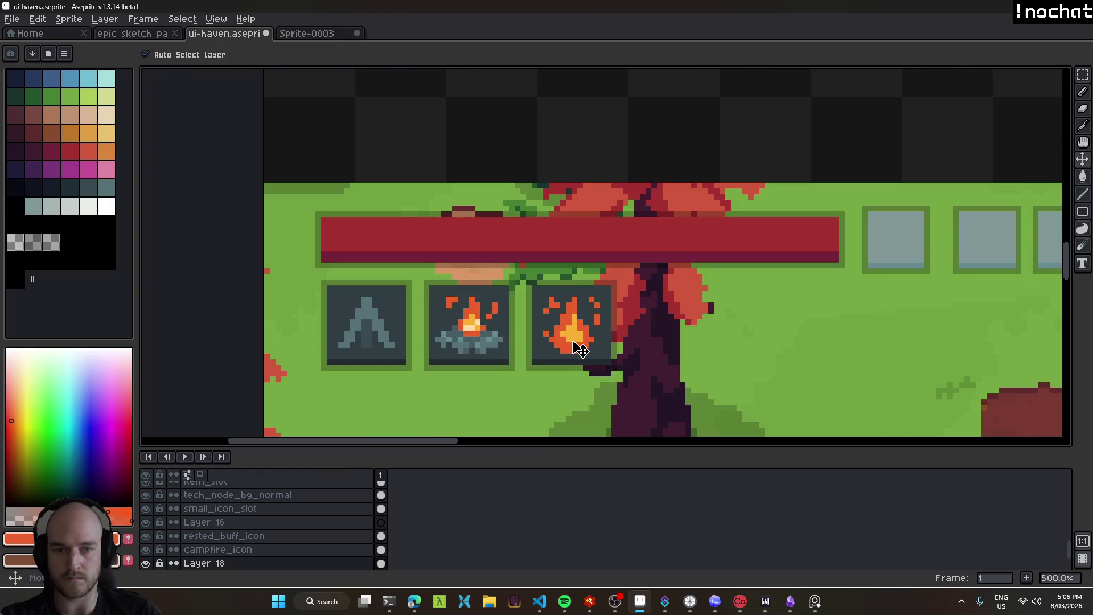
{"action": "scroll", "coordinate": [617, 354], "scroll_direction": "down", "scroll_amount": 3}
{"action": "scroll", "coordinate": [623, 363], "scroll_direction": "down", "scroll_amount": 1}
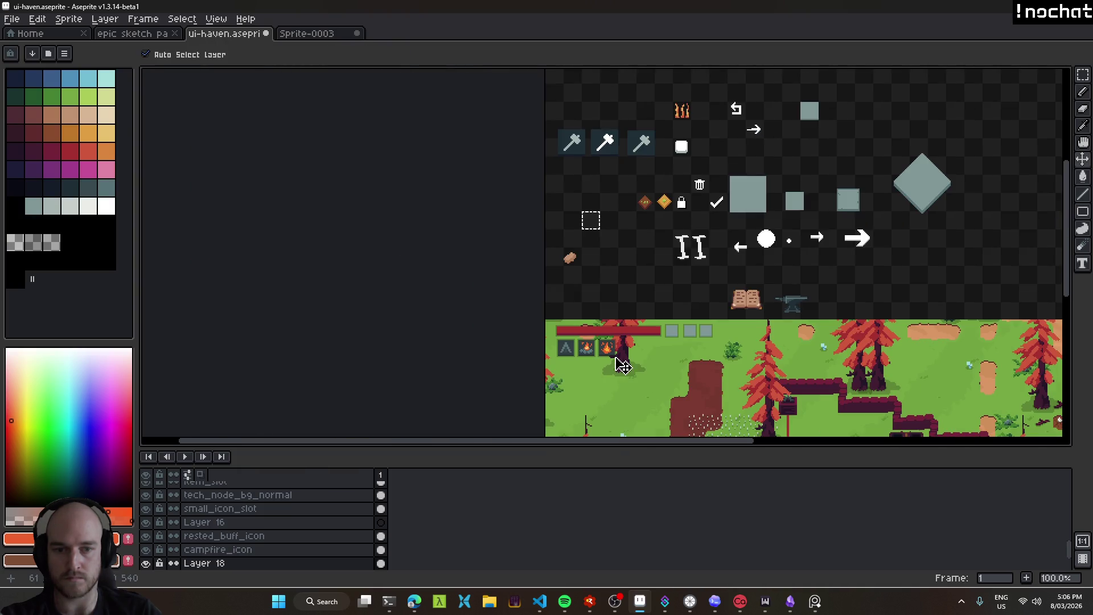
{"action": "scroll", "coordinate": [604, 356], "scroll_direction": "up", "scroll_amount": 5}
{"action": "scroll", "coordinate": [598, 361], "scroll_direction": "up", "scroll_amount": 3}
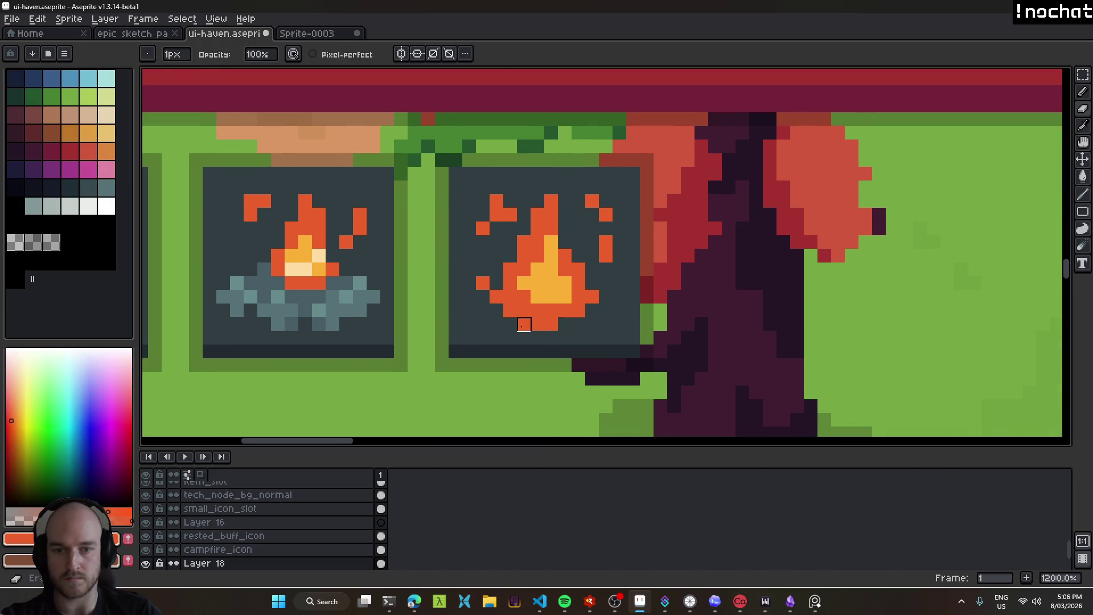
Sample the campfire's pale cream and paint highlights into the flame's yellow core.
{"action": "scroll", "coordinate": [523, 325], "scroll_direction": "down", "scroll_amount": 5}
{"action": "scroll", "coordinate": [535, 325], "scroll_direction": "down", "scroll_amount": 1}
{"action": "scroll", "coordinate": [547, 325], "scroll_direction": "down", "scroll_amount": 1}
{"action": "scroll", "coordinate": [562, 326], "scroll_direction": "up", "scroll_amount": 7}
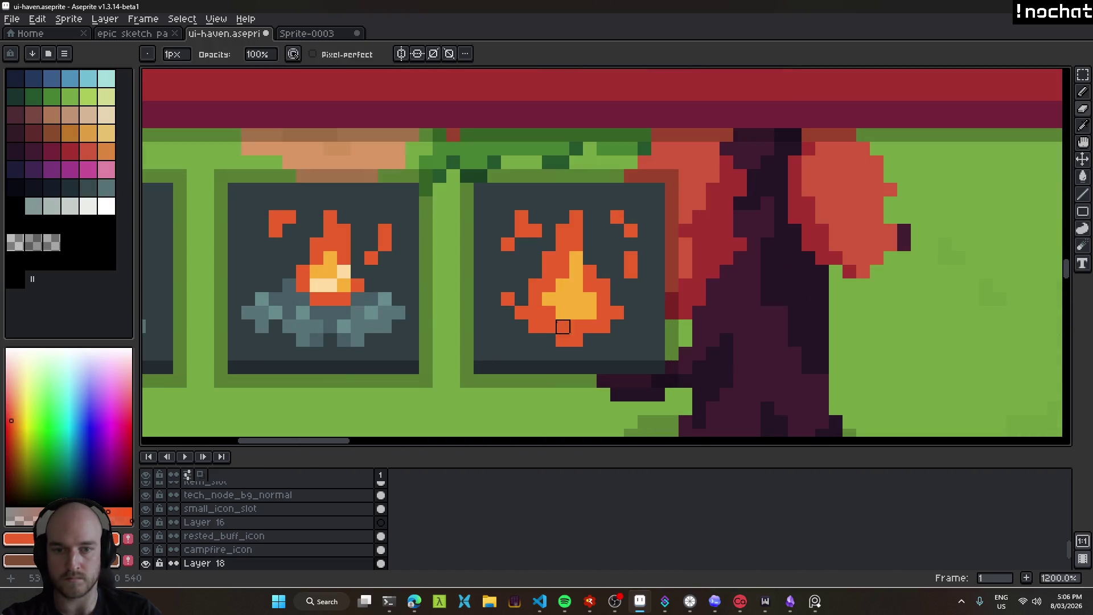
{"action": "left_click", "coordinate": [344, 272], "text": "alt"}
{"action": "scroll", "coordinate": [573, 298], "scroll_direction": "up", "scroll_amount": 1}
{"action": "mouse_move", "coordinate": [550, 323]}
{"action": "left_mouse_down"}
{"action": "mouse_move", "coordinate": [583, 320]}
{"action": "mouse_move", "coordinate": [548, 302]}
{"action": "left_mouse_up"}
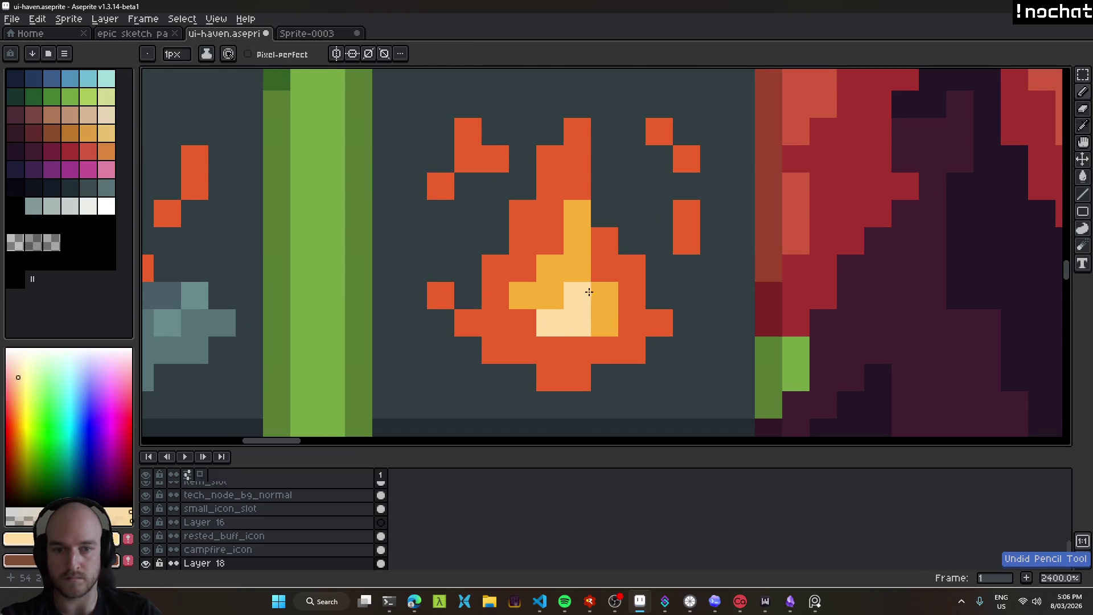
{"action": "scroll", "coordinate": [592, 300], "scroll_direction": "down", "scroll_amount": 9}
{"action": "scroll", "coordinate": [648, 353], "scroll_direction": "down", "scroll_amount": 1}
{"action": "scroll", "coordinate": [648, 353], "scroll_direction": "down", "scroll_amount": 1}
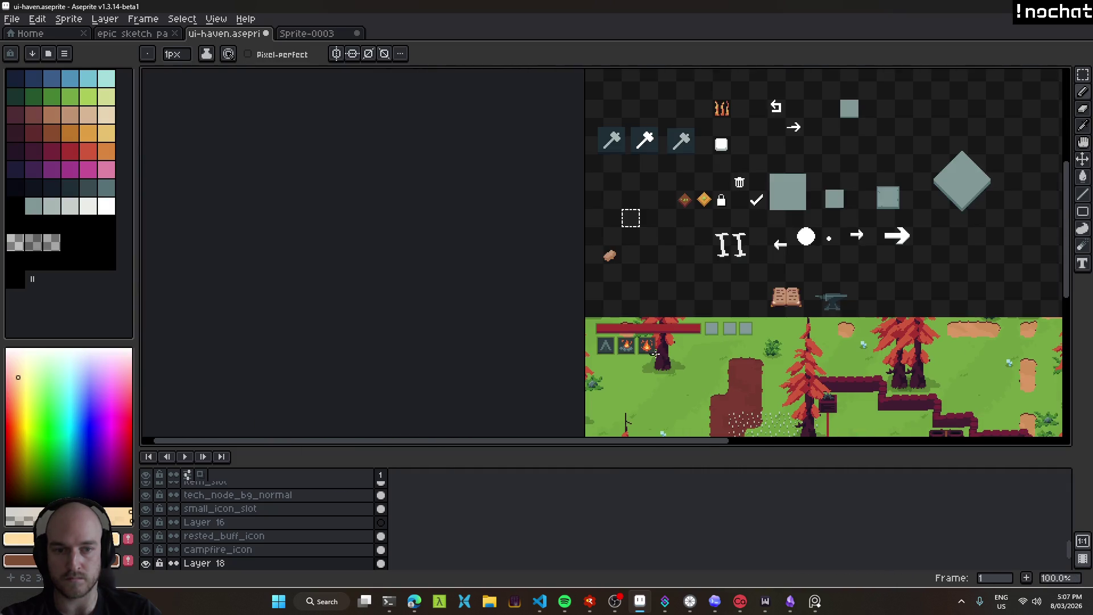
{"action": "scroll", "coordinate": [655, 353], "scroll_direction": "up", "scroll_amount": 4}
{"action": "scroll", "coordinate": [630, 334], "scroll_direction": "up", "scroll_amount": 2}
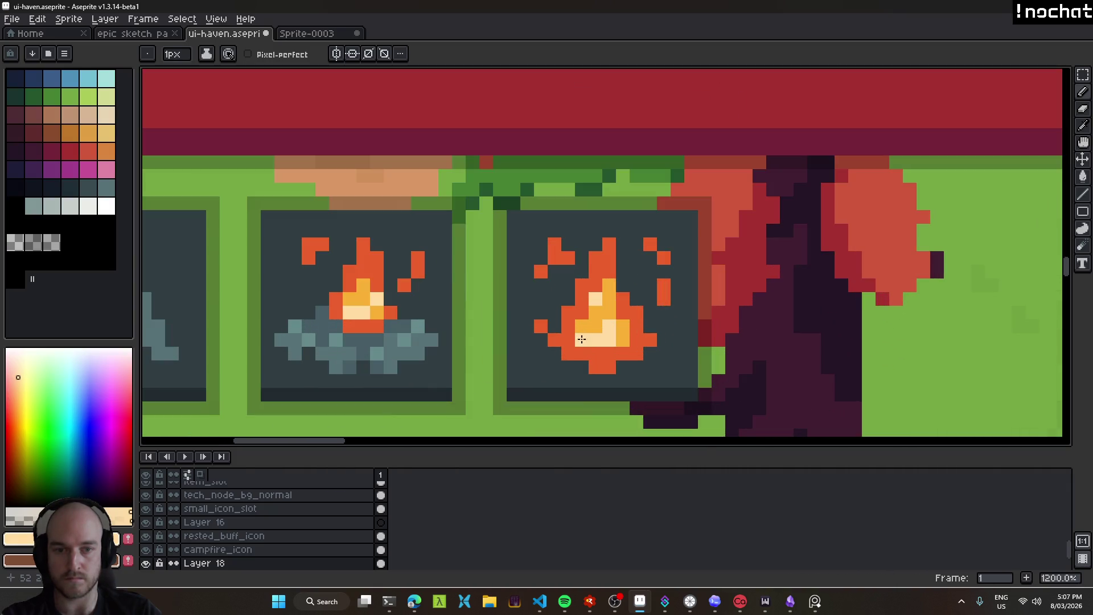
{"action": "scroll", "coordinate": [621, 339], "scroll_direction": "down", "scroll_amount": 7}
{"action": "scroll", "coordinate": [620, 339], "scroll_direction": "down", "scroll_amount": 1}
{"action": "scroll", "coordinate": [606, 322], "scroll_direction": "up", "scroll_amount": 1}
{"action": "scroll", "coordinate": [604, 316], "scroll_direction": "up", "scroll_amount": 7}
Pick the flame's orange and pan to view the icon in the scene mockup's hotbar.
{"action": "left_click", "coordinate": [609, 319], "text": "alt"}
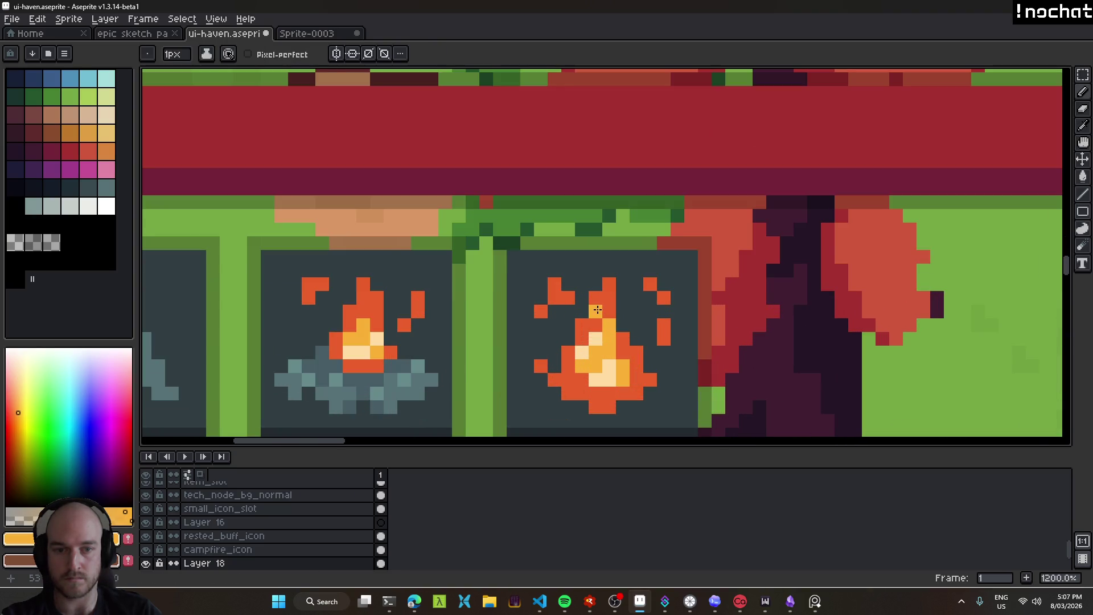
{"action": "scroll", "coordinate": [608, 299], "scroll_direction": "down", "scroll_amount": 6}
{"action": "scroll", "coordinate": [615, 321], "scroll_direction": "down", "scroll_amount": 2}
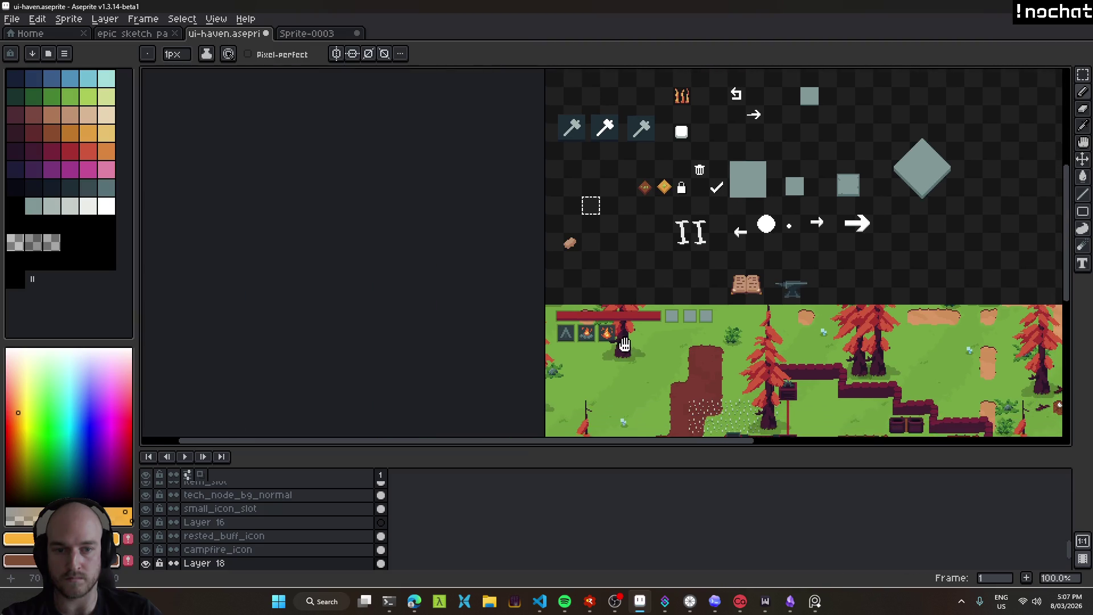
{"action": "scroll", "coordinate": [610, 337], "scroll_direction": "up", "scroll_amount": 2}
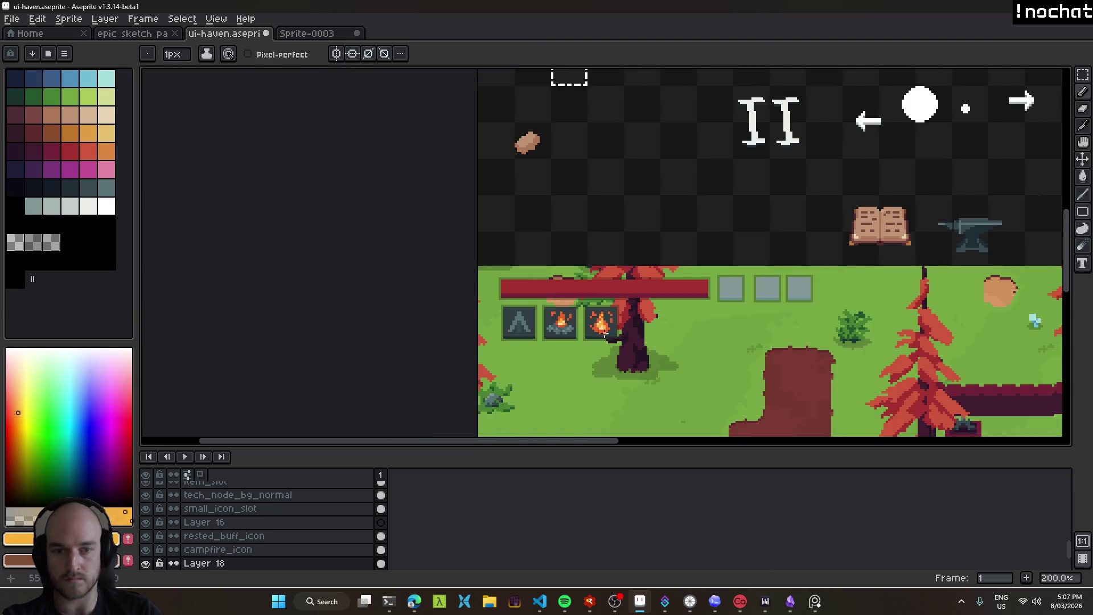
{"action": "scroll", "coordinate": [610, 337], "scroll_direction": "up", "scroll_amount": 4}
{"action": "scroll", "coordinate": [603, 330], "scroll_direction": "up", "scroll_amount": 1}
{"action": "left_click", "coordinate": [597, 326], "text": "alt"}
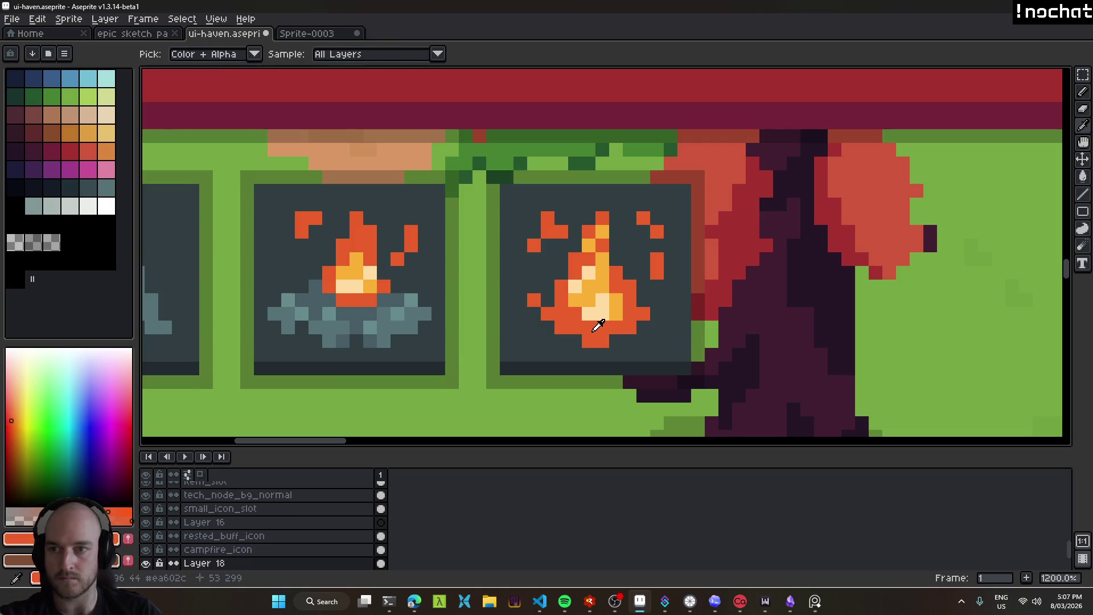
{"action": "left_click_drag", "start_coordinate": [598, 325], "coordinate": [489, 319]}
{"action": "scroll", "coordinate": [463, 133], "scroll_direction": "down", "scroll_amount": 6}
{"action": "mouse_move", "coordinate": [463, 133]}
{"action": "left_mouse_down"}
{"action": "mouse_move", "coordinate": [287, 208]}
{"action": "mouse_move", "coordinate": [737, 395]}
{"action": "left_mouse_up"}
{"action": "scroll", "coordinate": [609, 307], "scroll_direction": "up", "scroll_amount": 4}
{"action": "scroll", "coordinate": [609, 307], "scroll_direction": "up", "scroll_amount": 3}
{"action": "scroll", "coordinate": [608, 308], "scroll_direction": "up", "scroll_amount": 3}
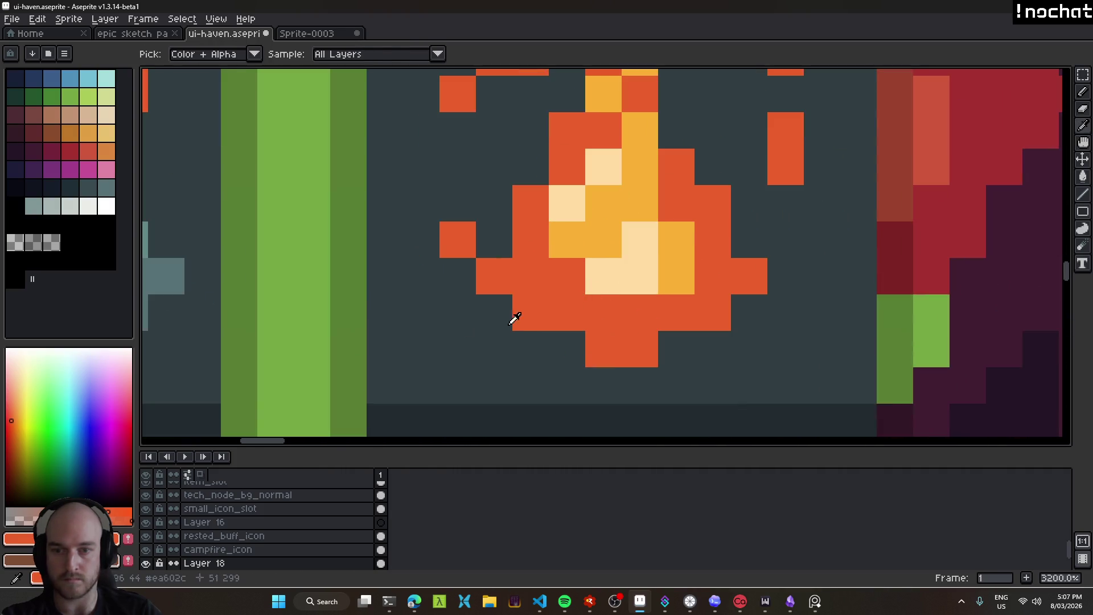
Paint the flame's bottom row and neighbouring pixels red.
{"action": "left_click", "coordinate": [9, 424]}
{"action": "left_click", "coordinate": [472, 342]}
{"action": "key", "text": "ctrl+z"}
{"action": "left_click", "coordinate": [604, 313]}
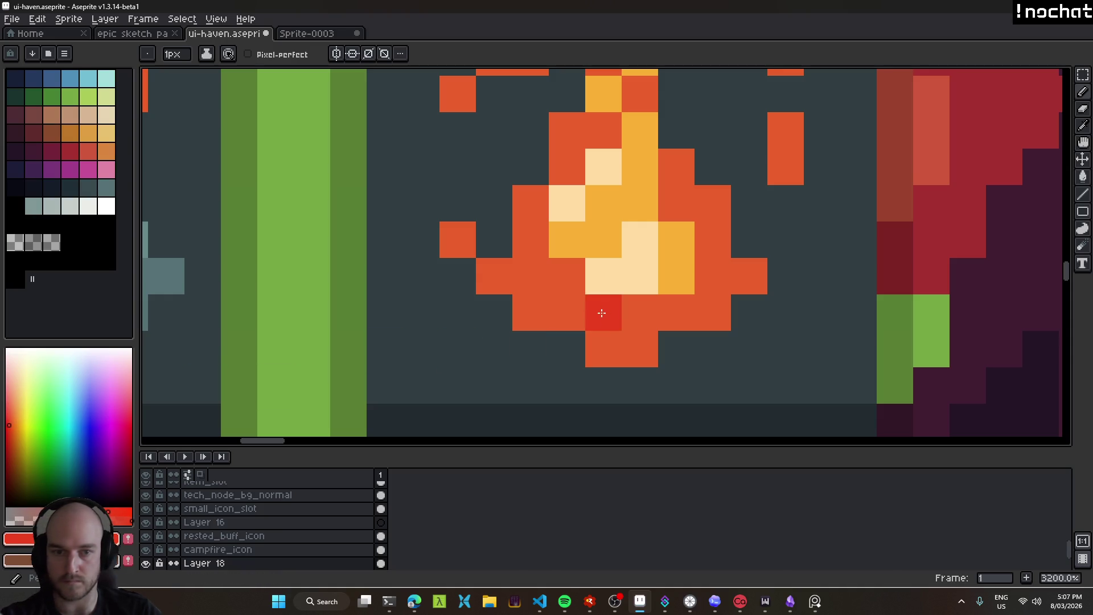
{"action": "mouse_move", "coordinate": [587, 308]}
{"action": "left_mouse_down"}
{"action": "mouse_move", "coordinate": [678, 317]}
{"action": "mouse_move", "coordinate": [624, 342]}
{"action": "mouse_move", "coordinate": [564, 290]}
{"action": "left_mouse_up"}
{"action": "left_click", "coordinate": [530, 276]}
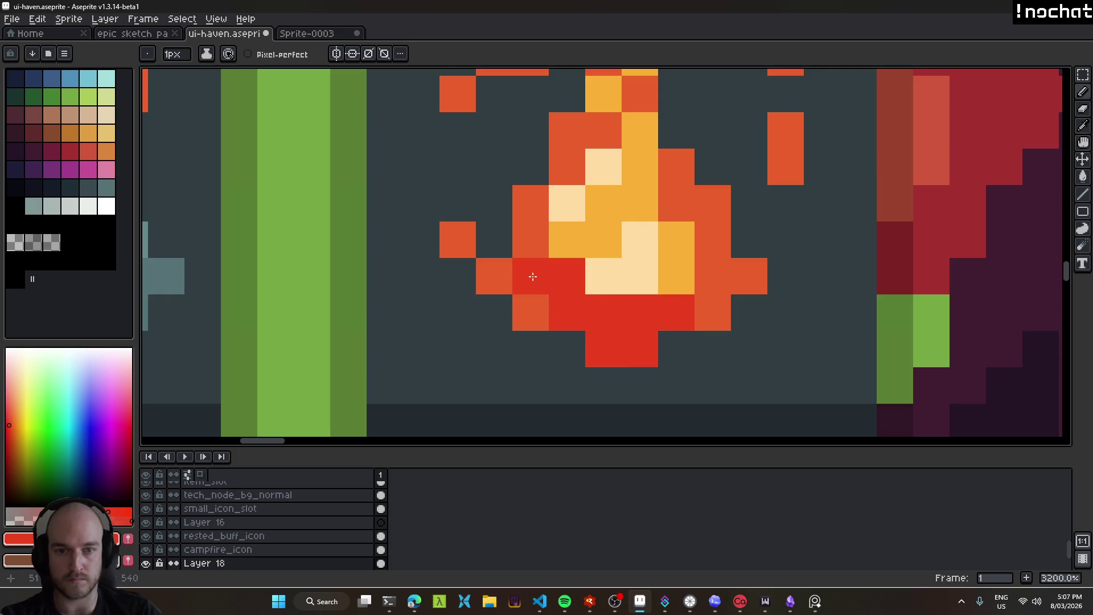
{"action": "left_click", "coordinate": [676, 348]}
{"action": "scroll", "coordinate": [699, 374], "scroll_direction": "down", "scroll_amount": 8}
{"action": "scroll", "coordinate": [699, 374], "scroll_direction": "down", "scroll_amount": 3}
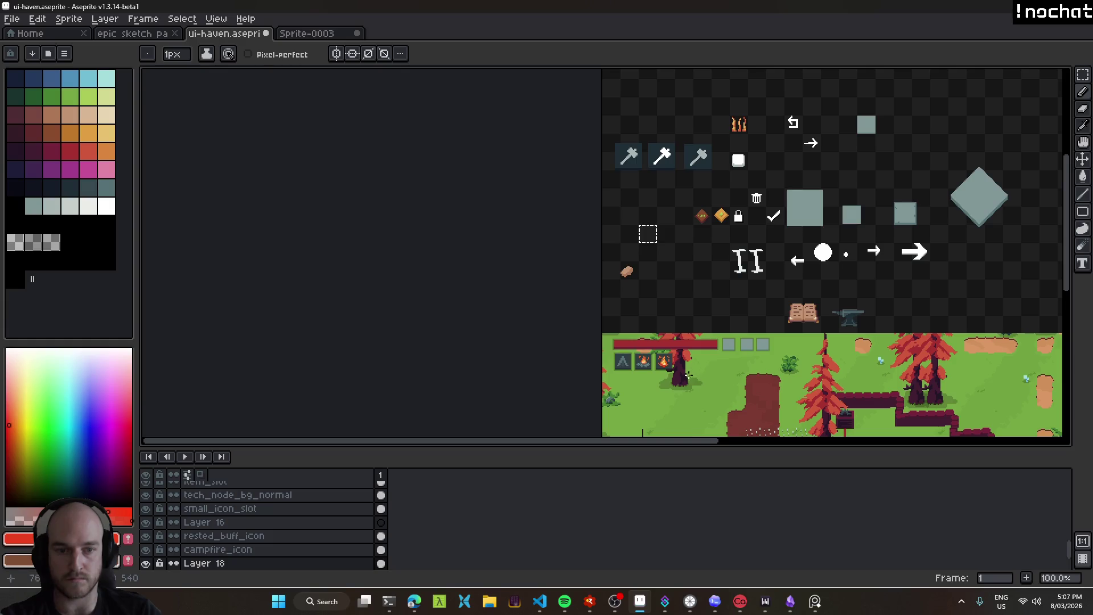
{"action": "scroll", "coordinate": [684, 370], "scroll_direction": "up", "scroll_amount": 1}
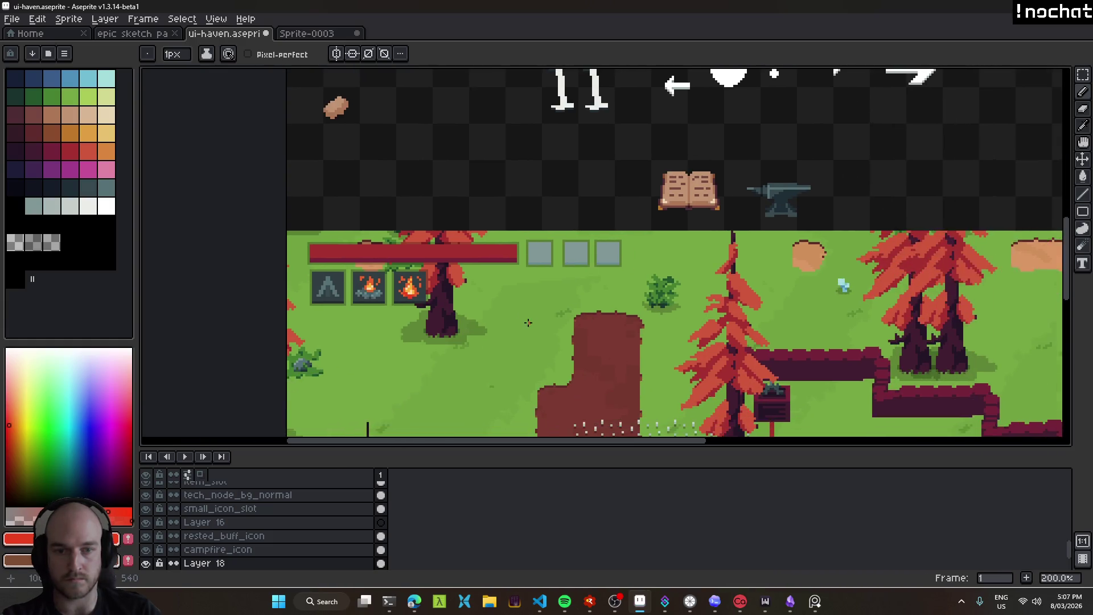
{"action": "scroll", "coordinate": [626, 341], "scroll_direction": "down", "scroll_amount": 1}
{"action": "left_click_drag", "start_coordinate": [517, 338], "coordinate": [433, 291]}
Save the sprite sheet and toggle undo/redo to compare the red stroke.
{"action": "key", "text": "ctrl+s"}
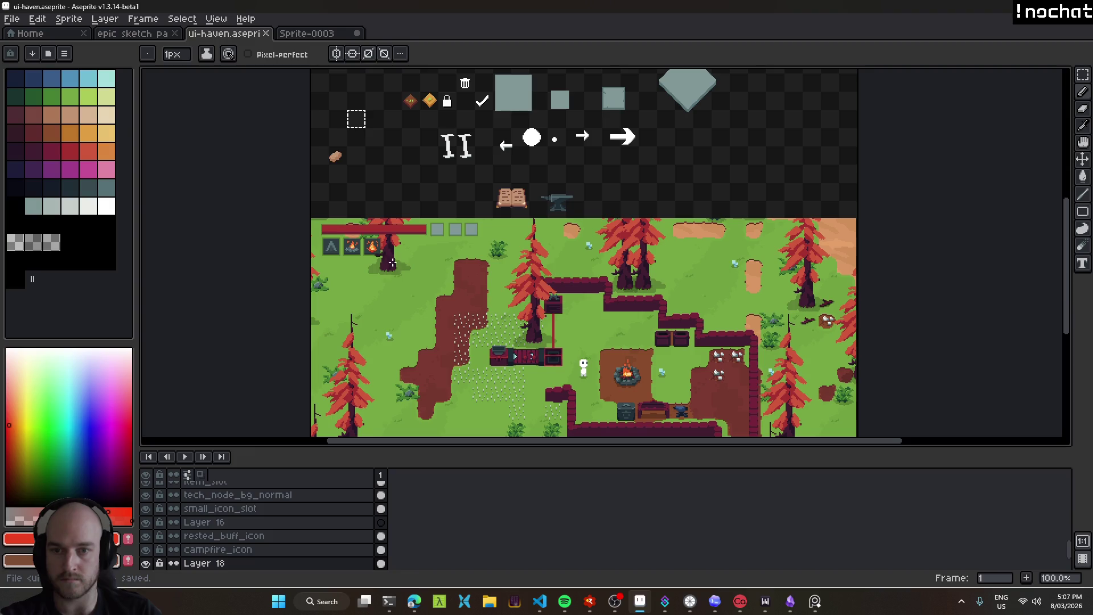
{"action": "key", "text": "ctrl+z"}
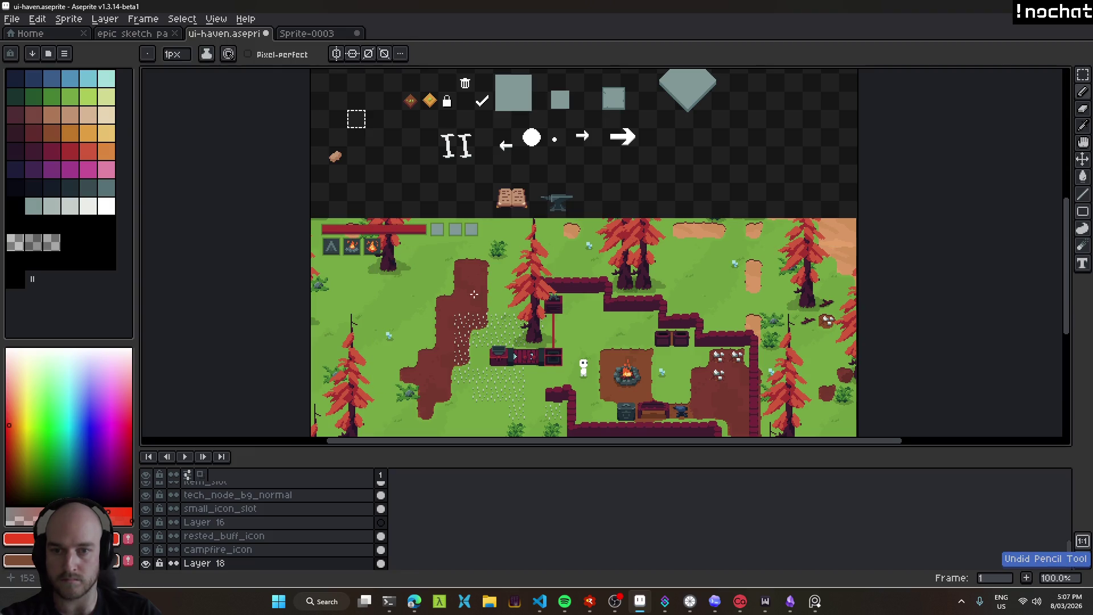
{"action": "scroll", "coordinate": [390, 260], "scroll_direction": "up", "scroll_amount": 4}
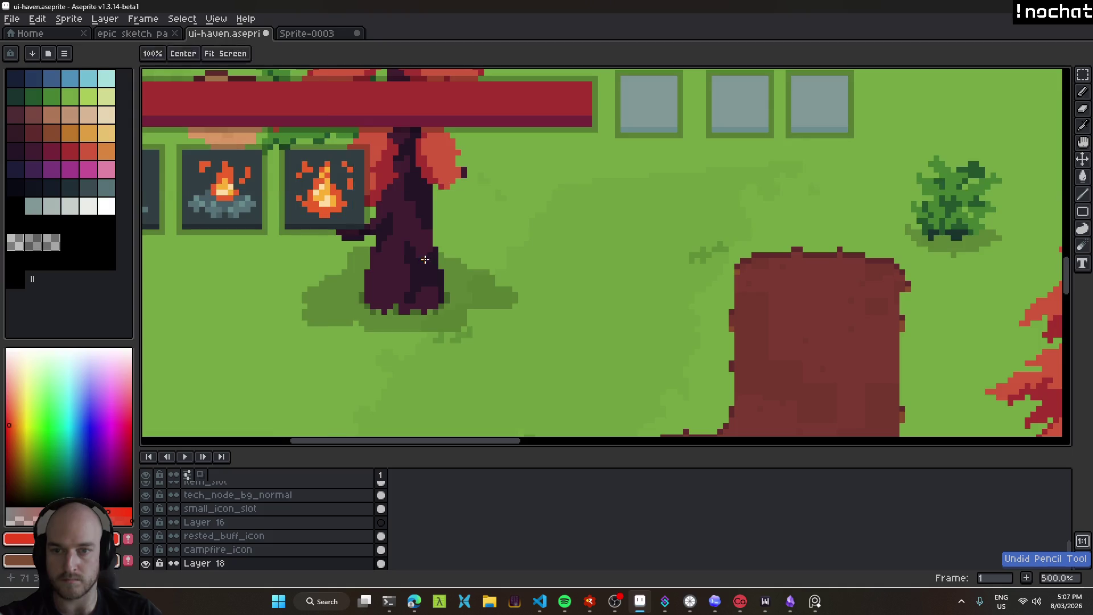
{"action": "scroll", "coordinate": [423, 259], "scroll_direction": "down", "scroll_amount": 3}
{"action": "scroll", "coordinate": [449, 268], "scroll_direction": "down", "scroll_amount": 1}
{"action": "key", "text": "ctrl+y"}
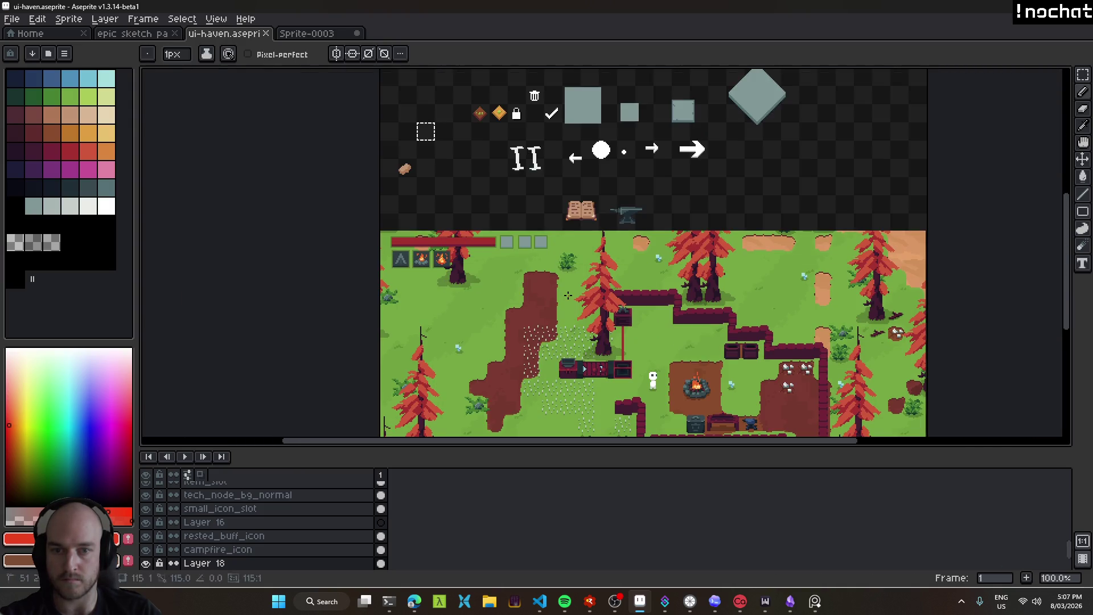
{"action": "scroll", "coordinate": [449, 266], "scroll_direction": "up", "scroll_amount": 1}
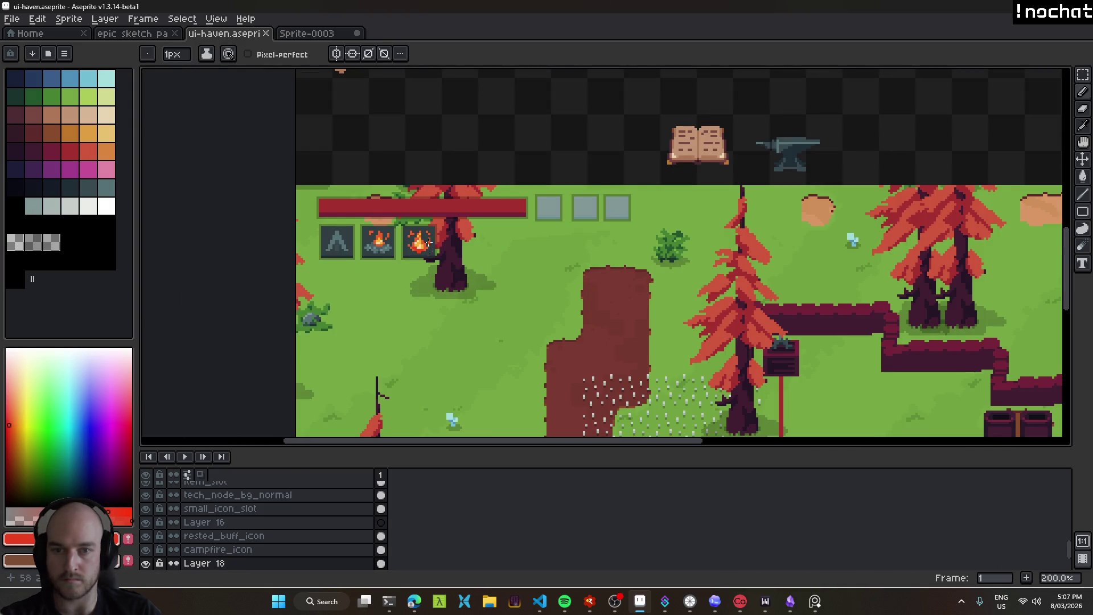
{"action": "scroll", "coordinate": [429, 244], "scroll_direction": "up", "scroll_amount": 6}
{"action": "scroll", "coordinate": [421, 268], "scroll_direction": "up", "scroll_amount": 5}
{"action": "key", "text": "ctrl+z"}
{"action": "key", "text": "ctrl+z"}
{"action": "key", "text": "ctrl+z"}
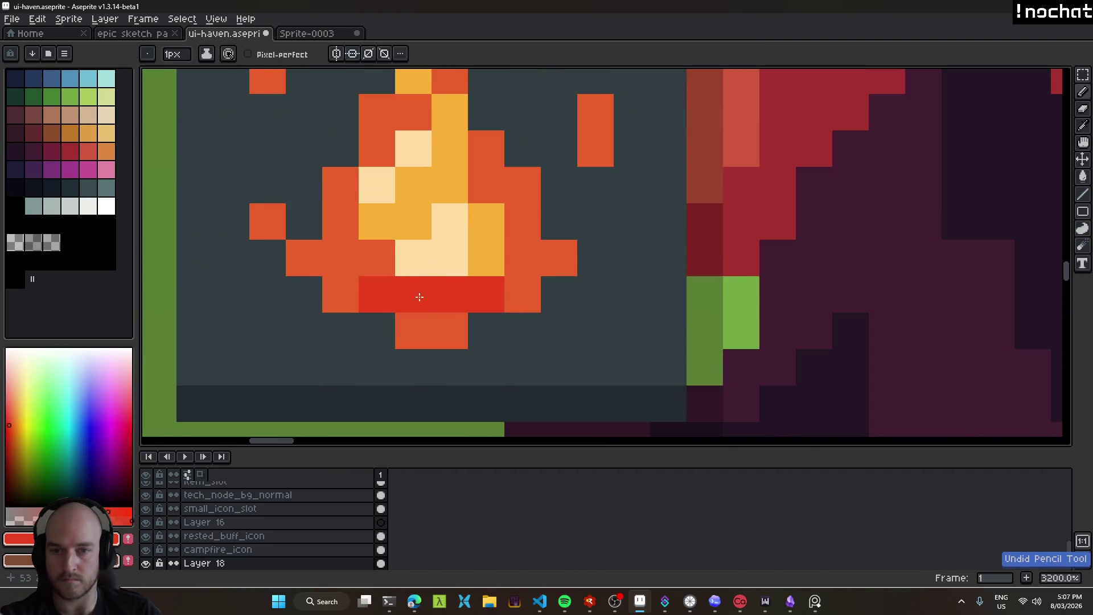
Repaint the flame's bottom row in a darker crimson, then undo the last stroke.
{"action": "left_click", "coordinate": [7, 433]}
{"action": "mouse_move", "coordinate": [378, 293]}
{"action": "left_mouse_down"}
{"action": "mouse_move", "coordinate": [492, 299]}
{"action": "mouse_move", "coordinate": [415, 317]}
{"action": "mouse_move", "coordinate": [344, 268]}
{"action": "mouse_move", "coordinate": [519, 288]}
{"action": "left_mouse_up"}
{"action": "scroll", "coordinate": [541, 319], "scroll_direction": "down", "scroll_amount": 5}
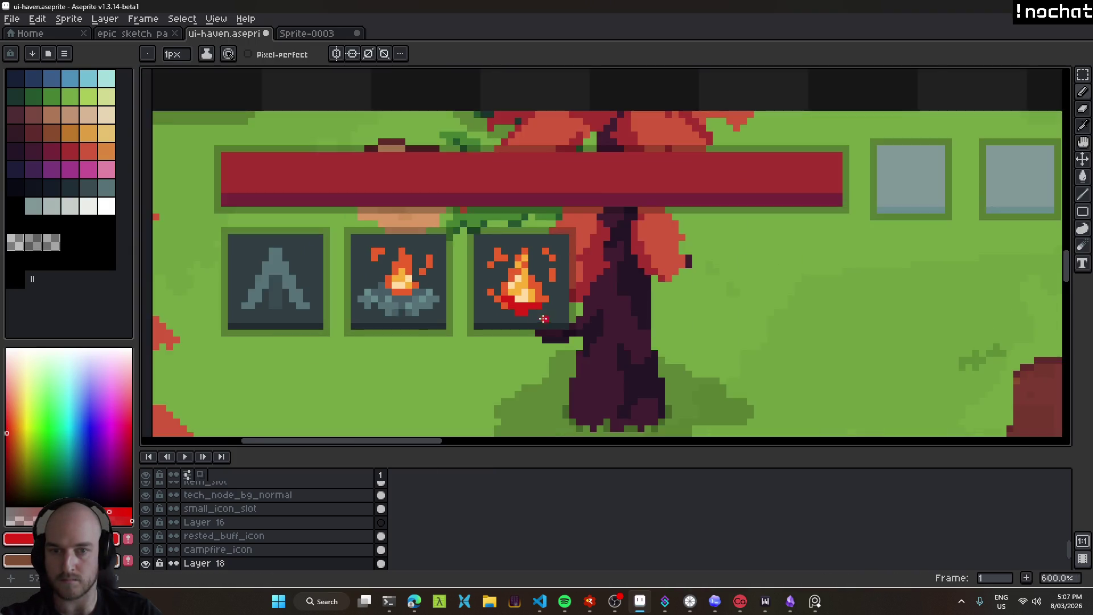
{"action": "scroll", "coordinate": [541, 319], "scroll_direction": "down", "scroll_amount": 3}
{"action": "scroll", "coordinate": [555, 330], "scroll_direction": "down", "scroll_amount": 2}
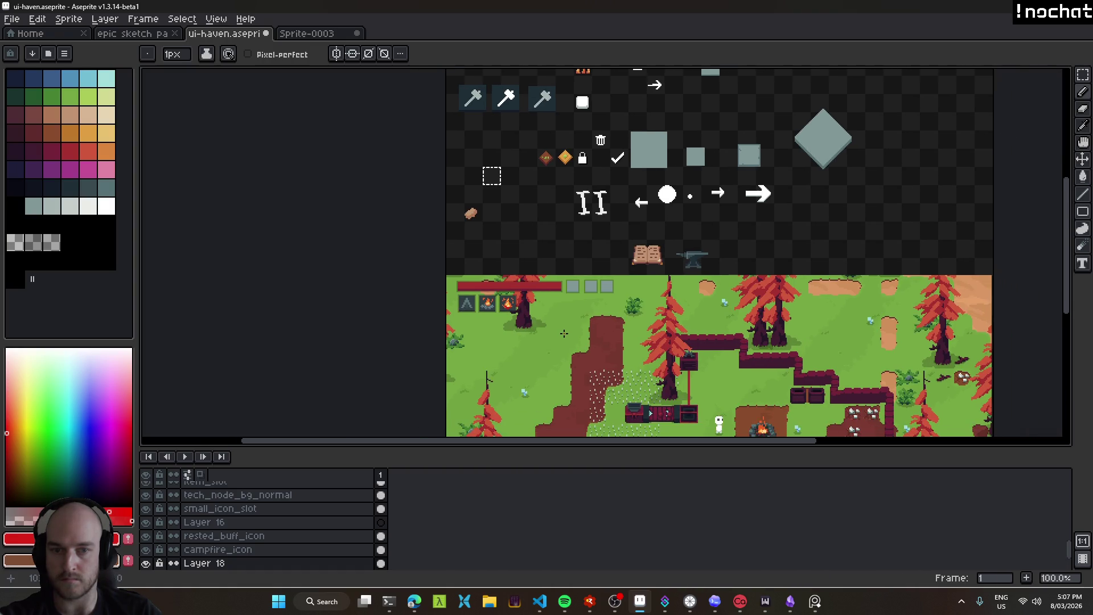
{"action": "scroll", "coordinate": [545, 323], "scroll_direction": "up", "scroll_amount": 5}
{"action": "key", "text": "ctrl+z"}
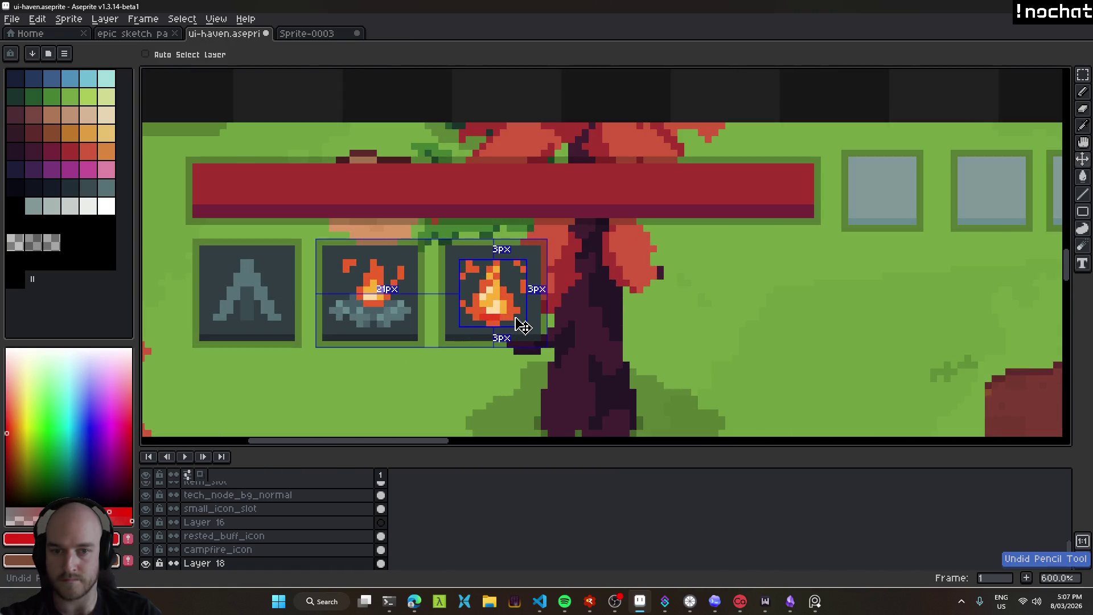
Save the fire icon edits and pick the transparent colour with the Pencil.
{"action": "key", "text": "ctrl+s"}
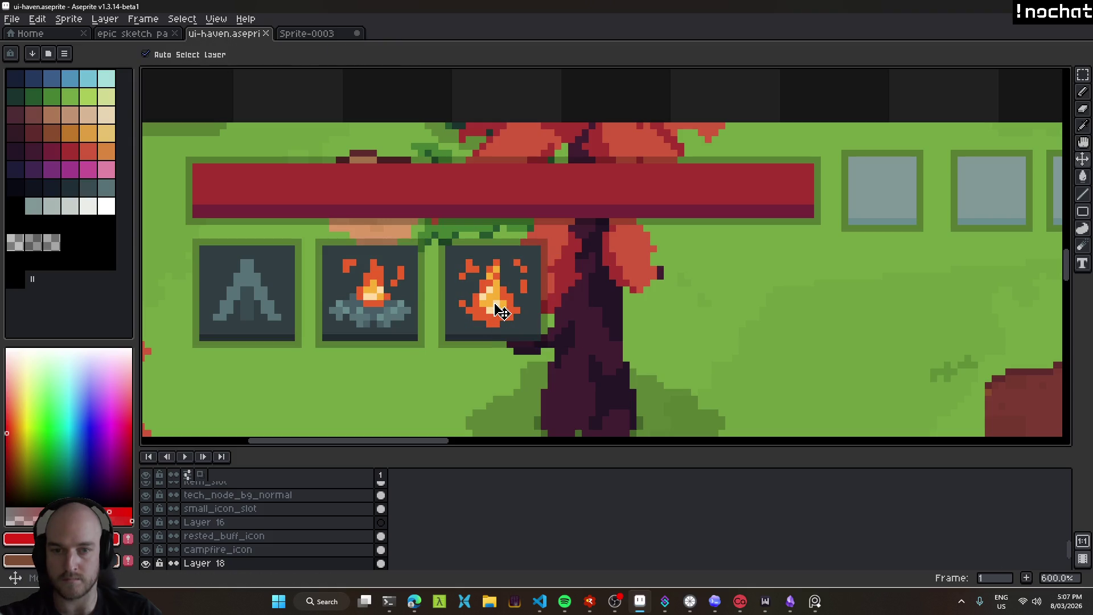
{"action": "scroll", "coordinate": [515, 307], "scroll_direction": "up", "scroll_amount": 4}
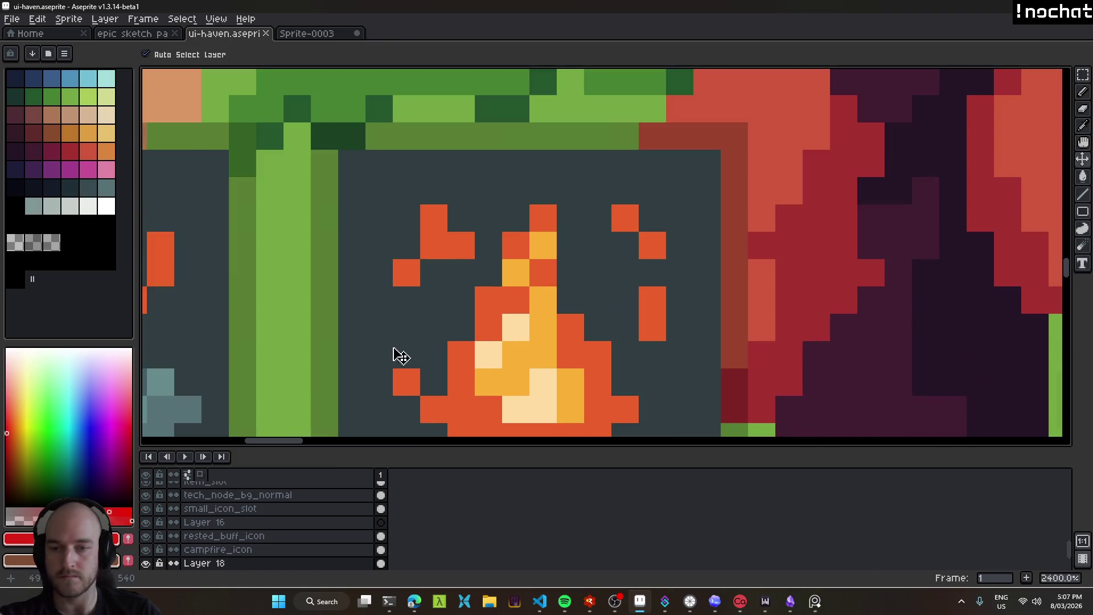
{"action": "left_click", "coordinate": [16, 242]}
{"action": "key", "text": "b"}
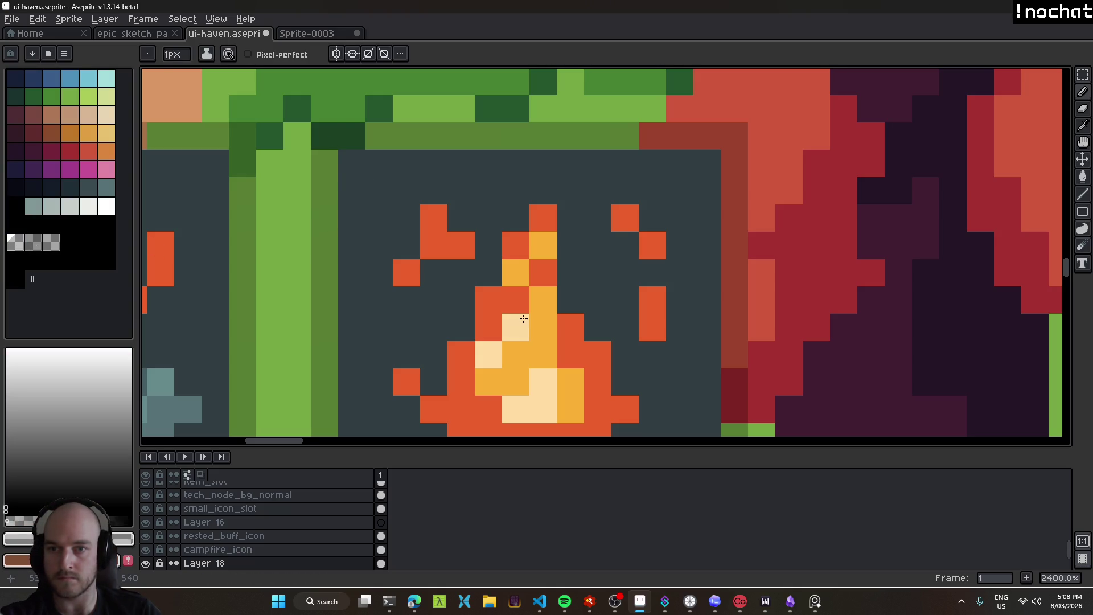
Bring up Layer Properties for Layer 18, the fire icon's layer.
{"action": "left_click_drag", "start_coordinate": [524, 317], "coordinate": [378, 69]}
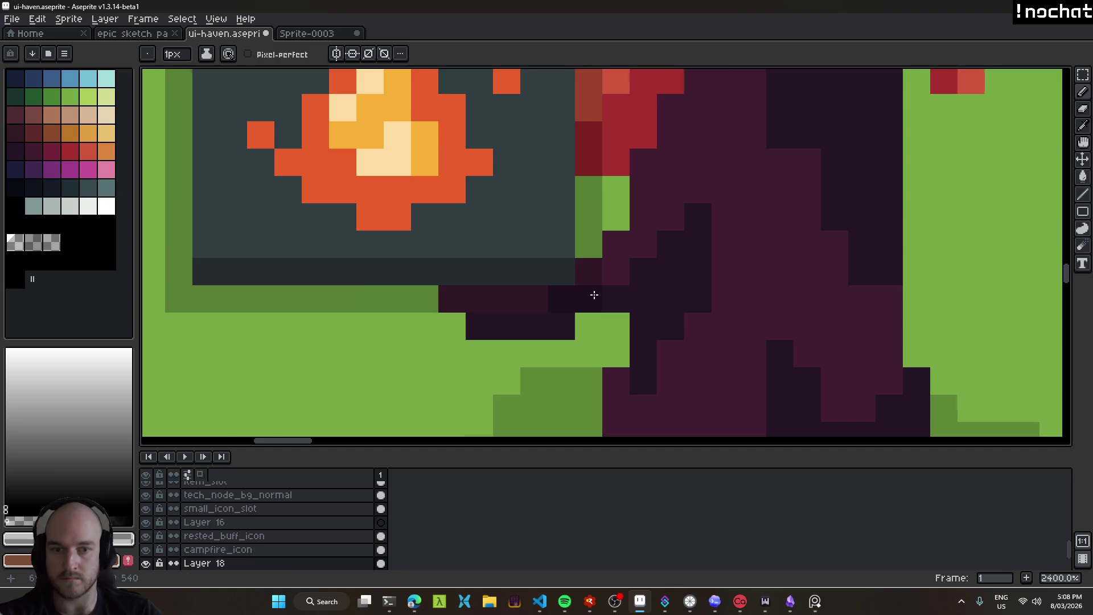
{"action": "scroll", "coordinate": [594, 294], "scroll_direction": "down", "scroll_amount": 6}
{"action": "key", "text": "v"}
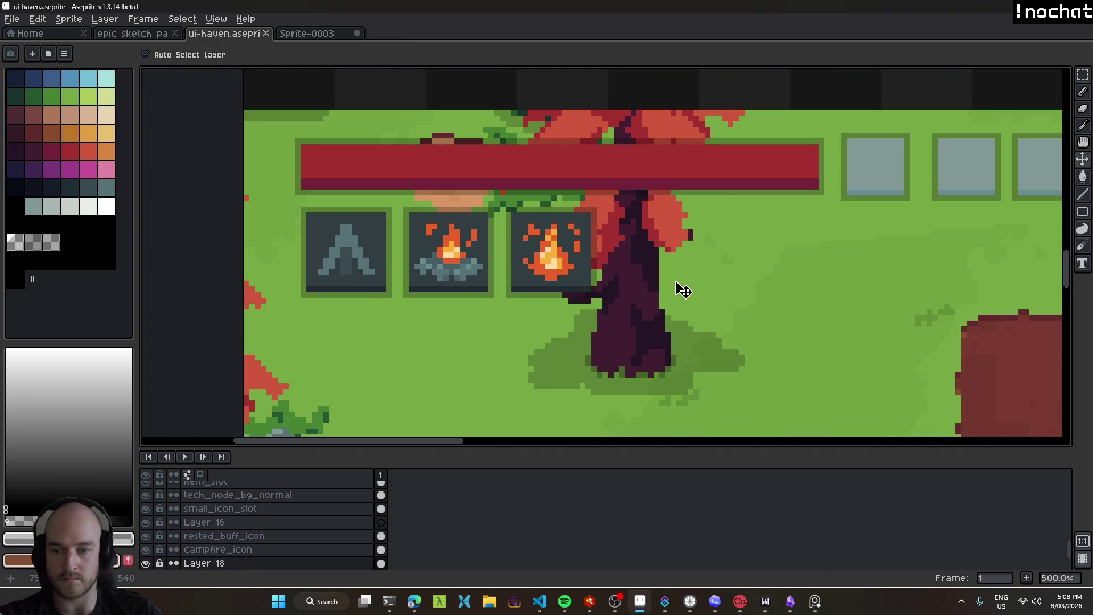
{"action": "key", "text": "shift+p"}
Rename the layer to fire_icon and select the campfire icon's layer.
{"action": "type", "text": "fi"}
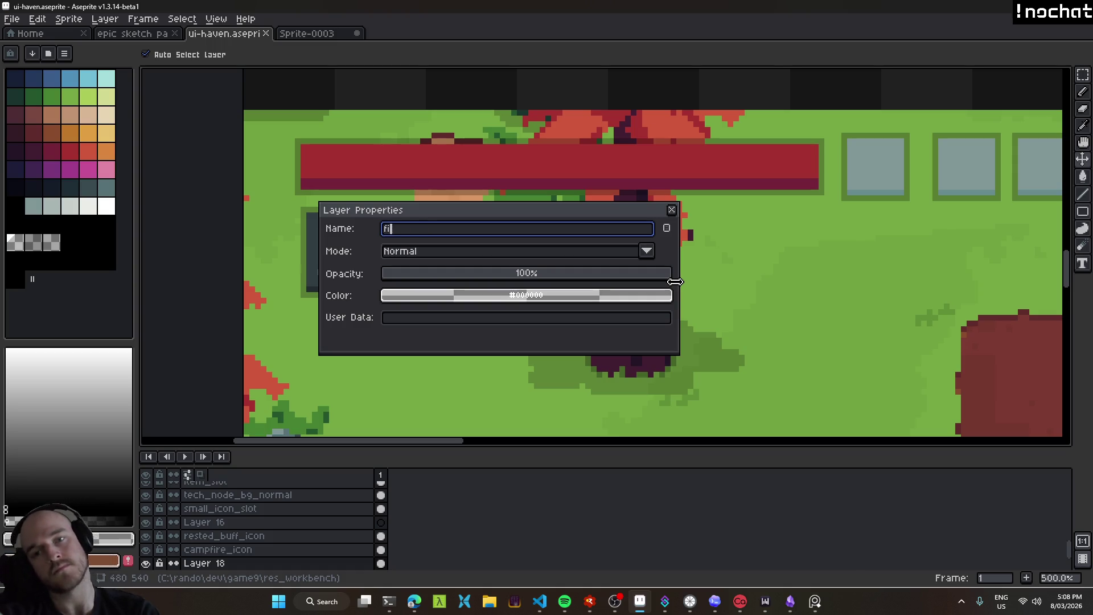
{"action": "type", "text": "n"}
{"action": "key", "text": "Return"}
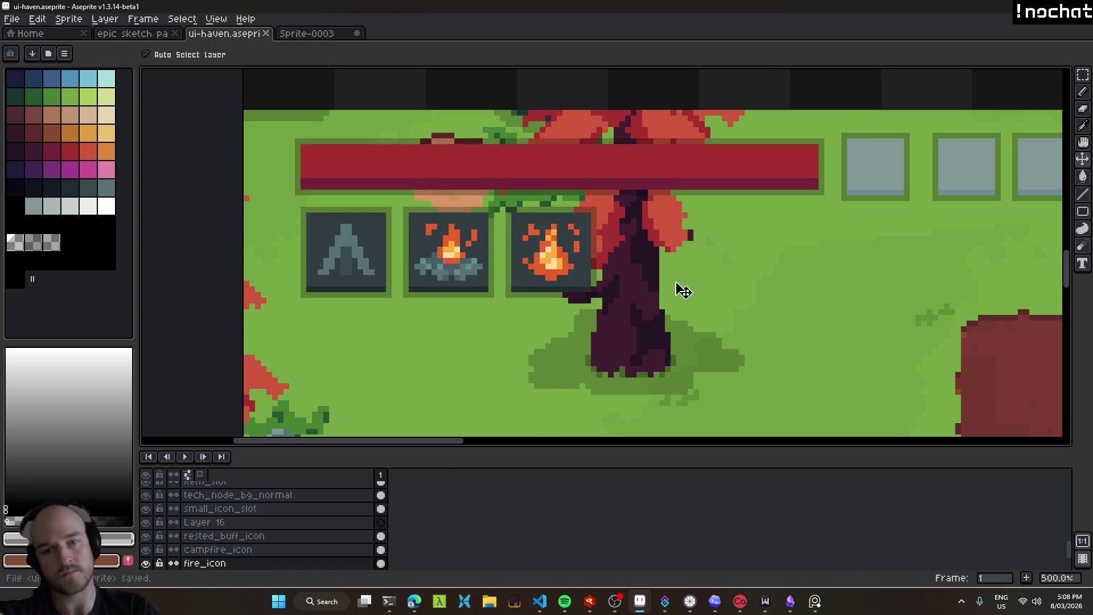
{"action": "left_click", "coordinate": [458, 262]}
{"action": "scroll", "coordinate": [570, 268], "scroll_direction": "left", "scroll_amount": 2}
Trial-move the tent icon in its slot, undo it, and save the sprite sheet.
{"action": "left_click", "coordinate": [414, 251], "text": "ctrl"}
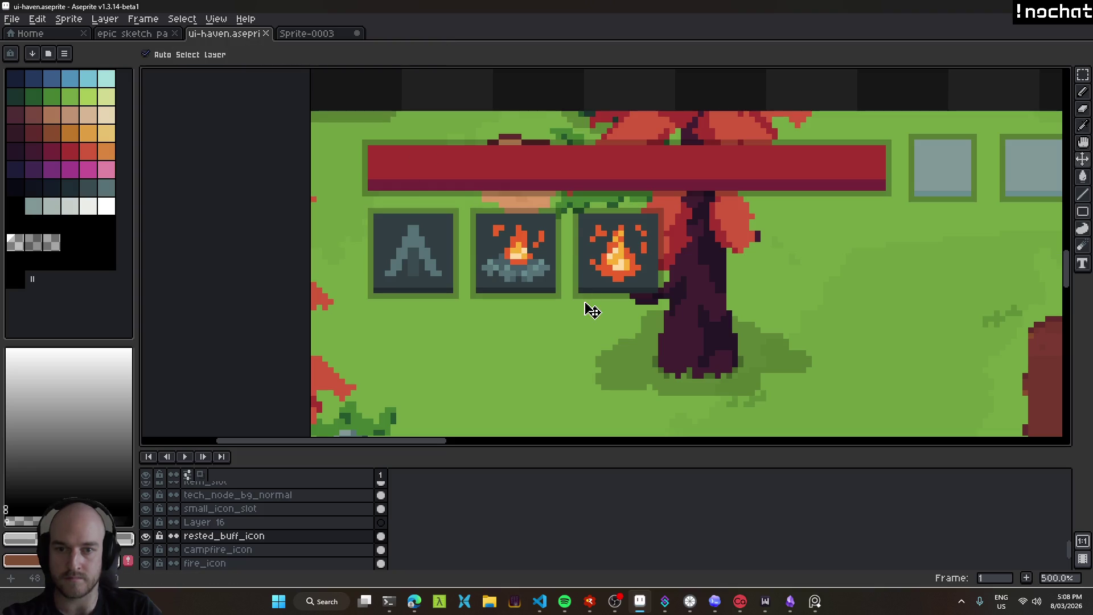
{"action": "left_click_drag", "start_coordinate": [418, 254], "coordinate": [452, 292]}
{"action": "left_click", "coordinate": [407, 246]}
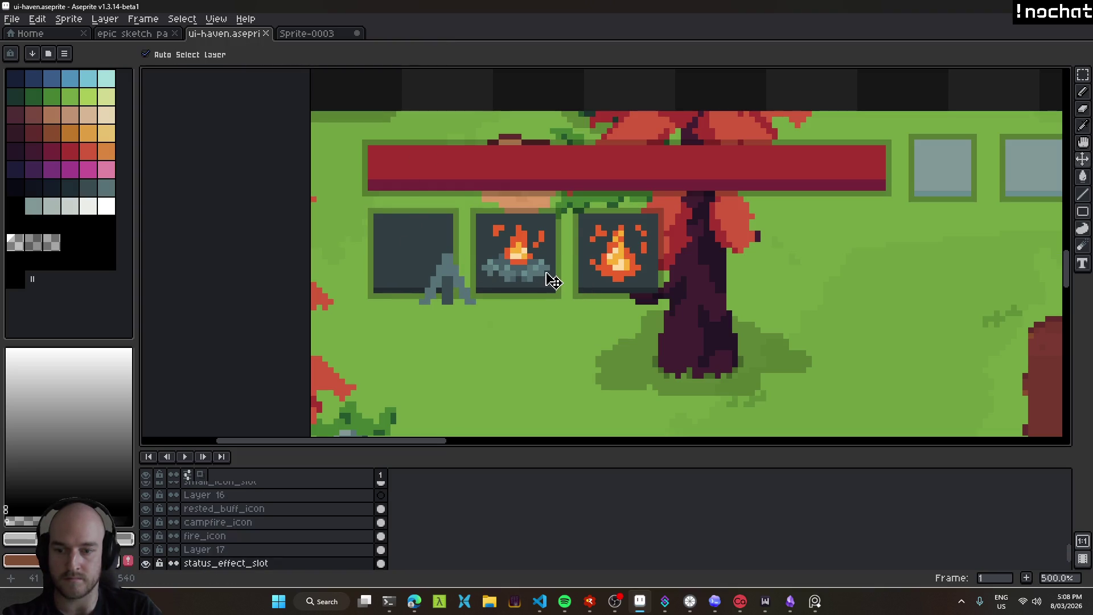
{"action": "key", "text": "ctrl+z"}
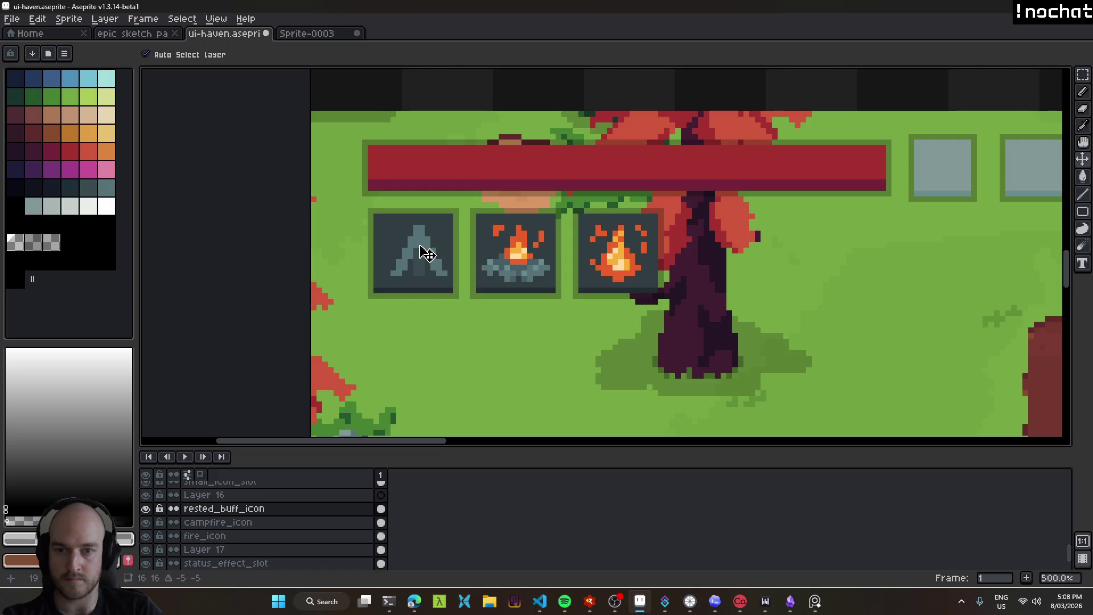
{"action": "scroll", "coordinate": [612, 381], "scroll_direction": "down", "scroll_amount": 1}
{"action": "scroll", "coordinate": [569, 296], "scroll_direction": "down", "scroll_amount": 2}
{"action": "key", "text": "ctrl+s"}
{"action": "scroll", "coordinate": [535, 270], "scroll_direction": "down", "scroll_amount": 1}
{"action": "scroll", "coordinate": [575, 298], "scroll_direction": "up", "scroll_amount": 1}
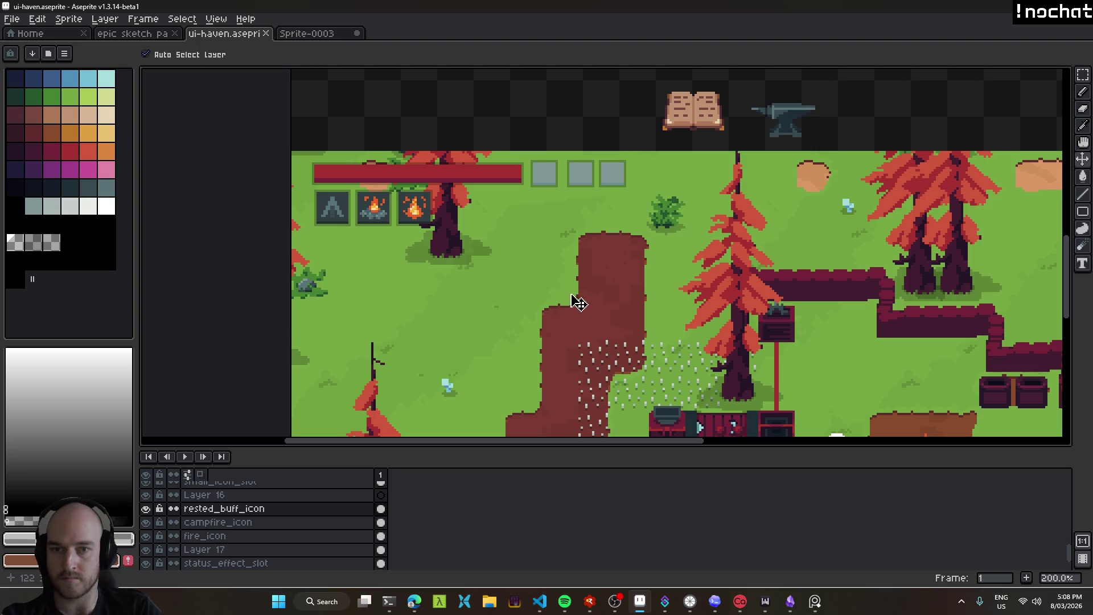
Snip the HUD mock-up region with Win+Shift+S and switch to the T3 Code browser.
{"action": "key", "text": "super+shift+s"}
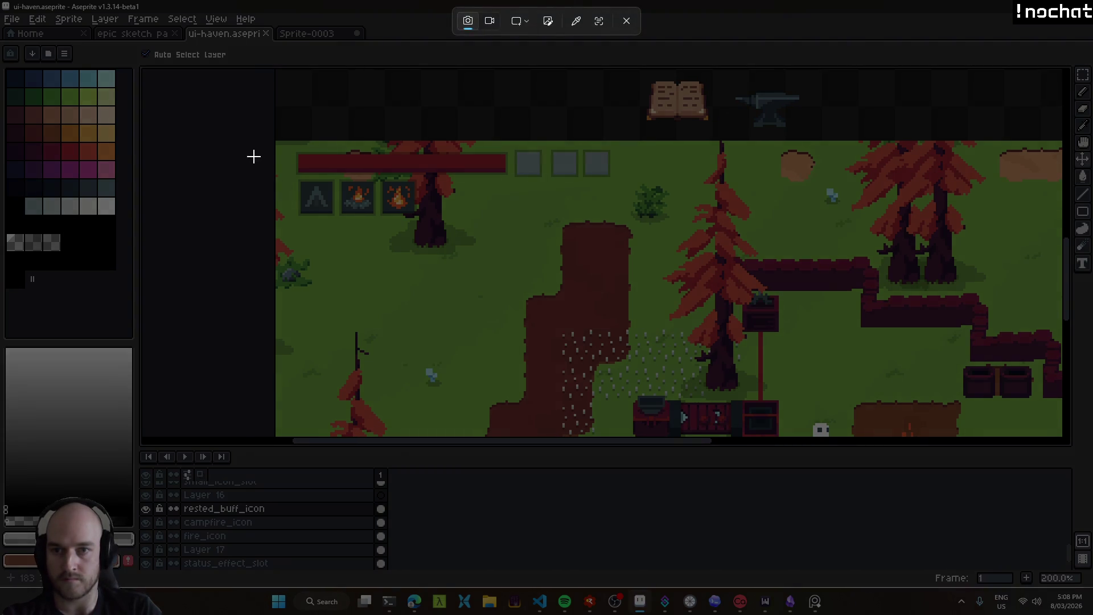
{"action": "left_click_drag", "start_coordinate": [276, 140], "coordinate": [663, 363]}
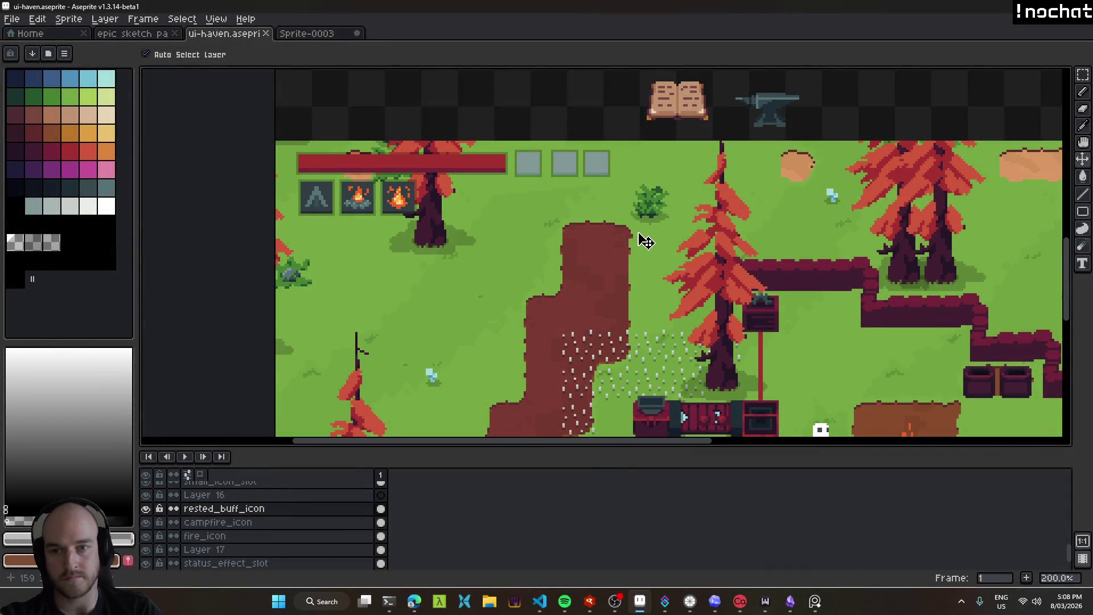
{"action": "left_click", "coordinate": [416, 606]}
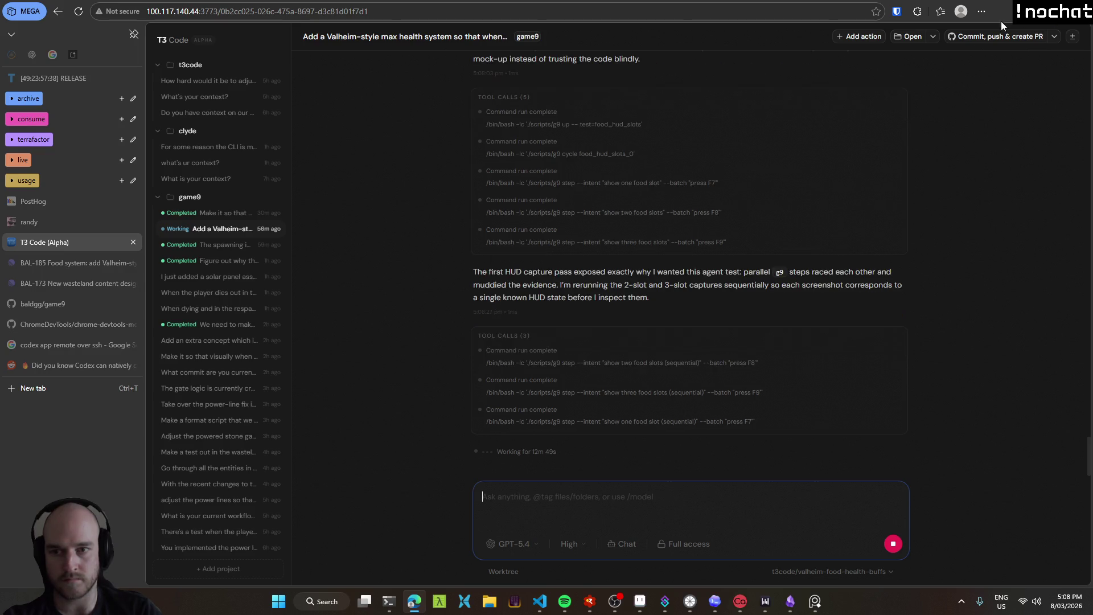
Open a new game9 thread, attach the mock-up screenshot, and draft a basic status effect system request.
{"action": "left_click", "coordinate": [279, 197]}
{"action": "key", "text": "super+v"}
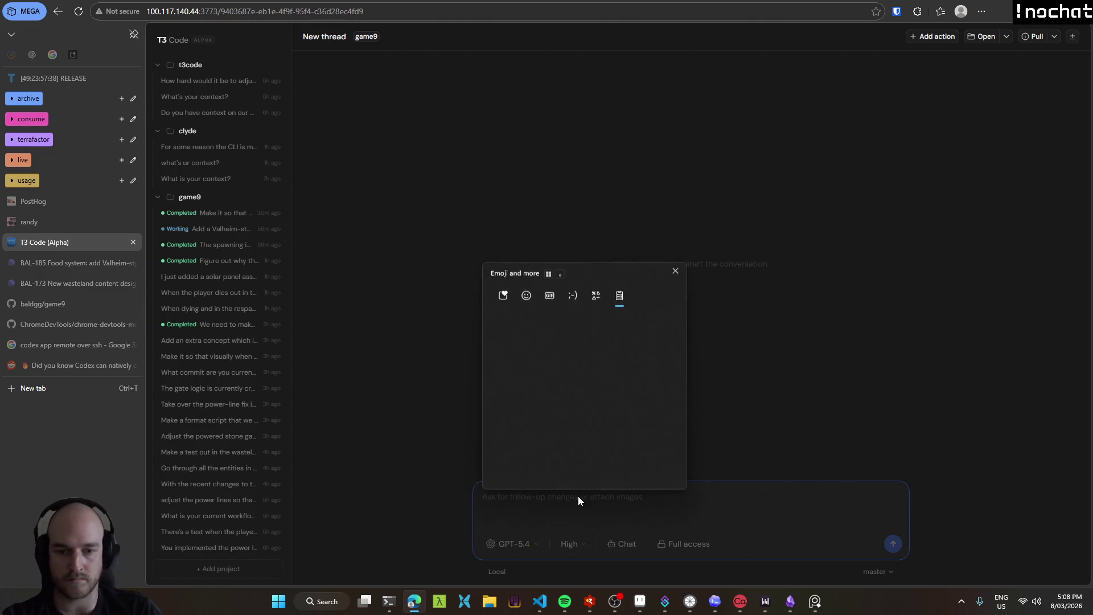
{"action": "left_click", "coordinate": [552, 363]}
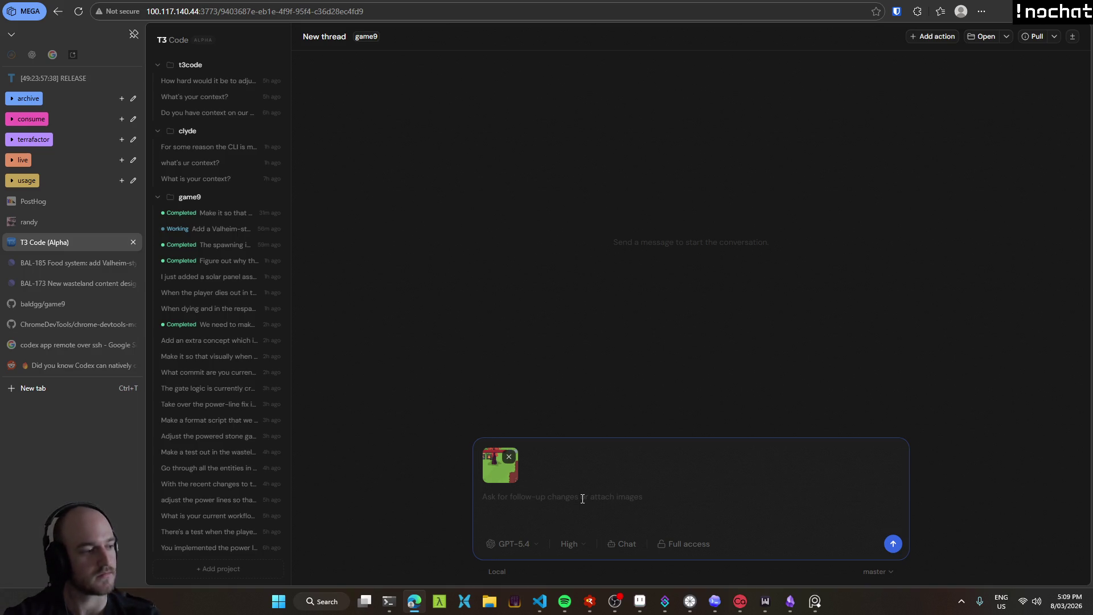
{"action": "type", "text": "We need to design a status effect system. We'll make it very basic for now in that it is just UI only. All of the different status effects that we have should just be called by a function and that function gets called every single frame to determine if we have the status effect on or not. "}
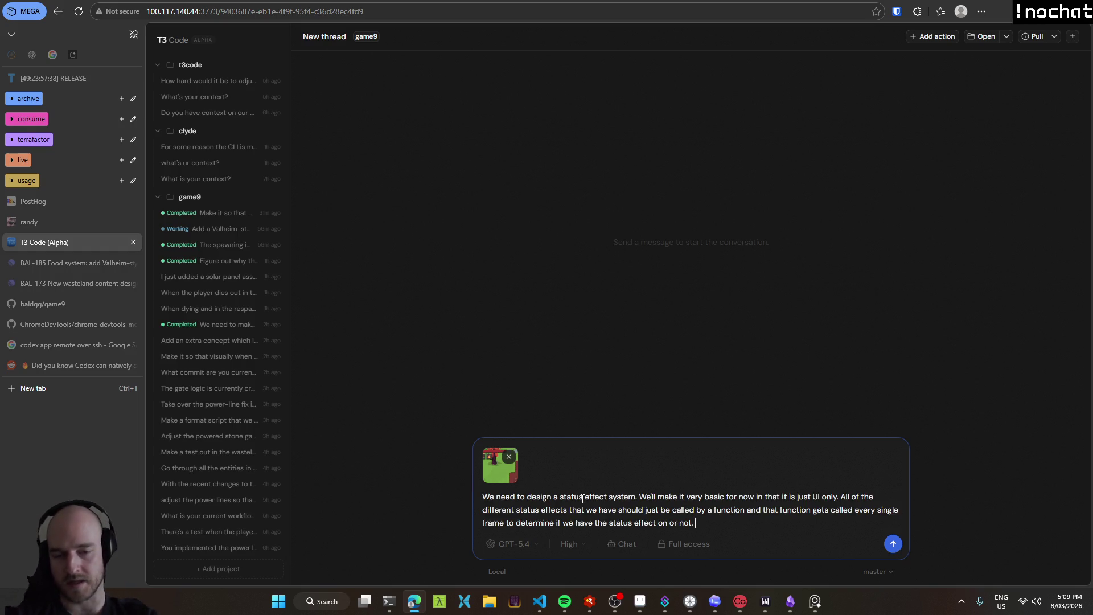
{"action": "type", "text": "Here's the mock-up for the UI."}
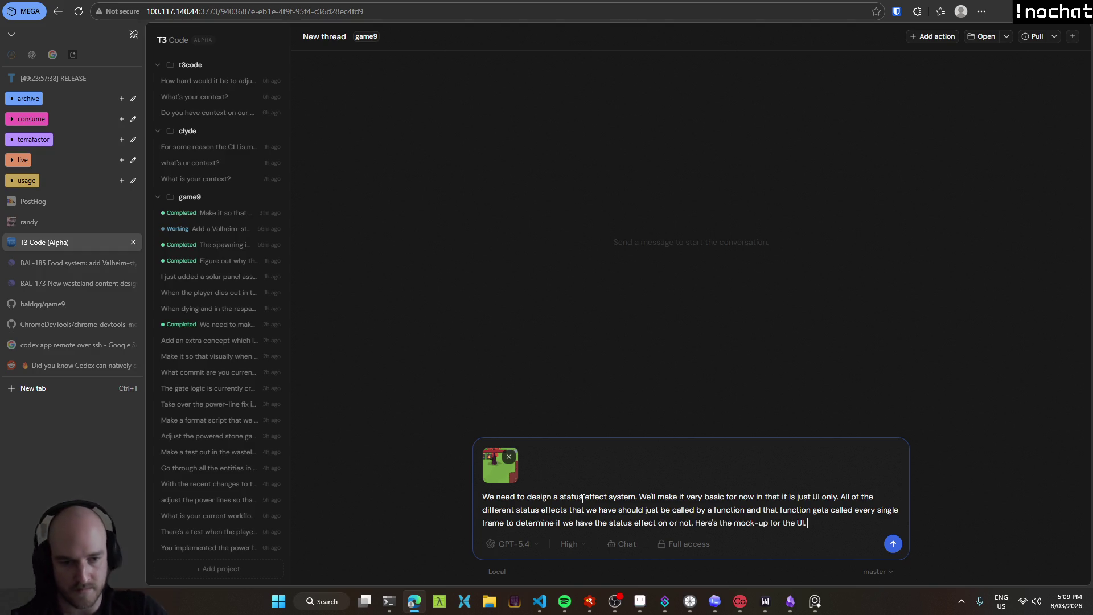
Stage campfire_icon, fire_icon, rested_buff_icon, status_effect_slot and ui-haven.aseprite in Source Control.
{"action": "left_click", "coordinate": [540, 601]}
{"action": "left_click", "coordinate": [103, 113]}
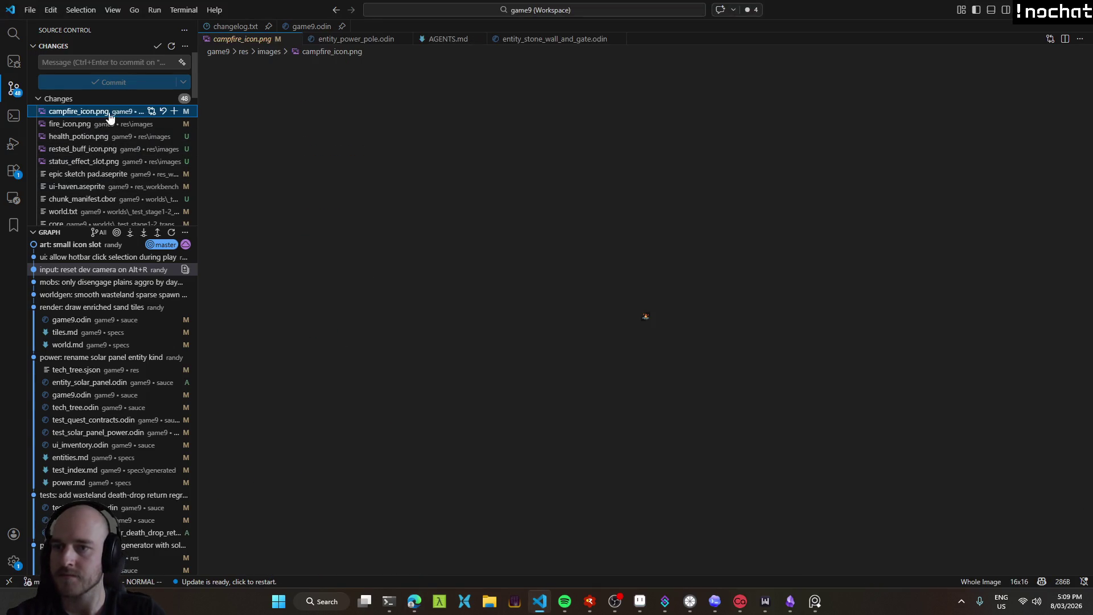
{"action": "left_click", "coordinate": [174, 111]}
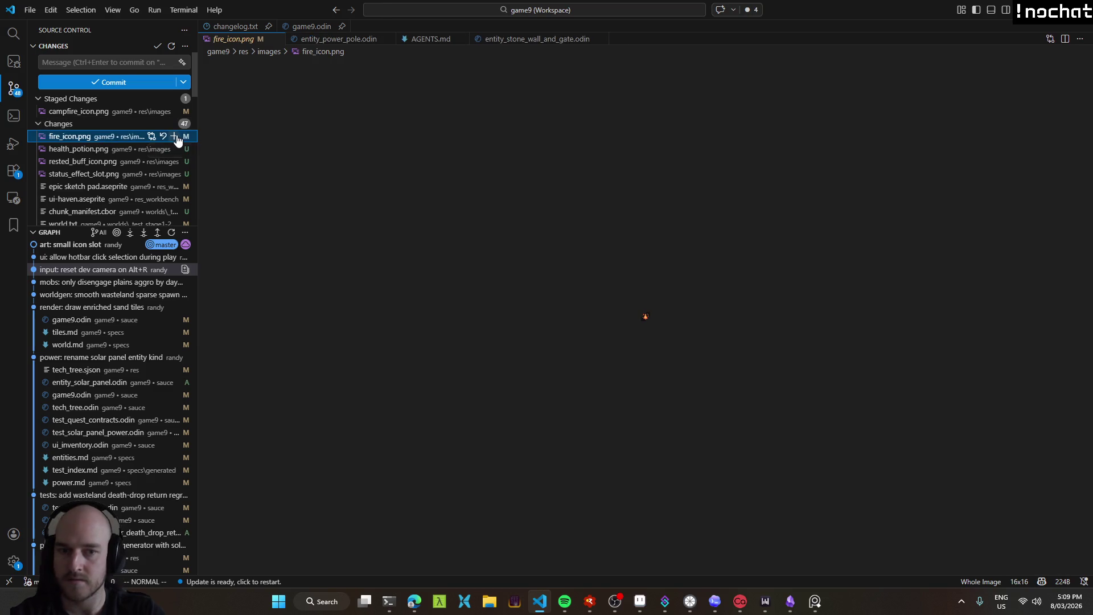
{"action": "left_click", "coordinate": [174, 136]}
{"action": "left_click", "coordinate": [85, 161]}
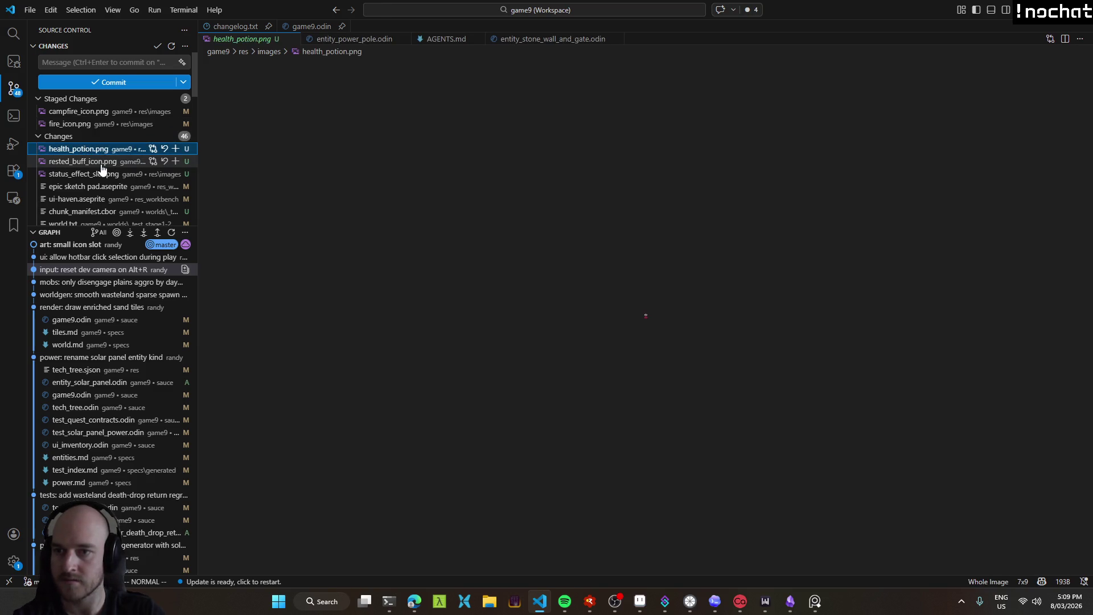
{"action": "left_click", "coordinate": [175, 161]}
{"action": "left_click", "coordinate": [165, 174]}
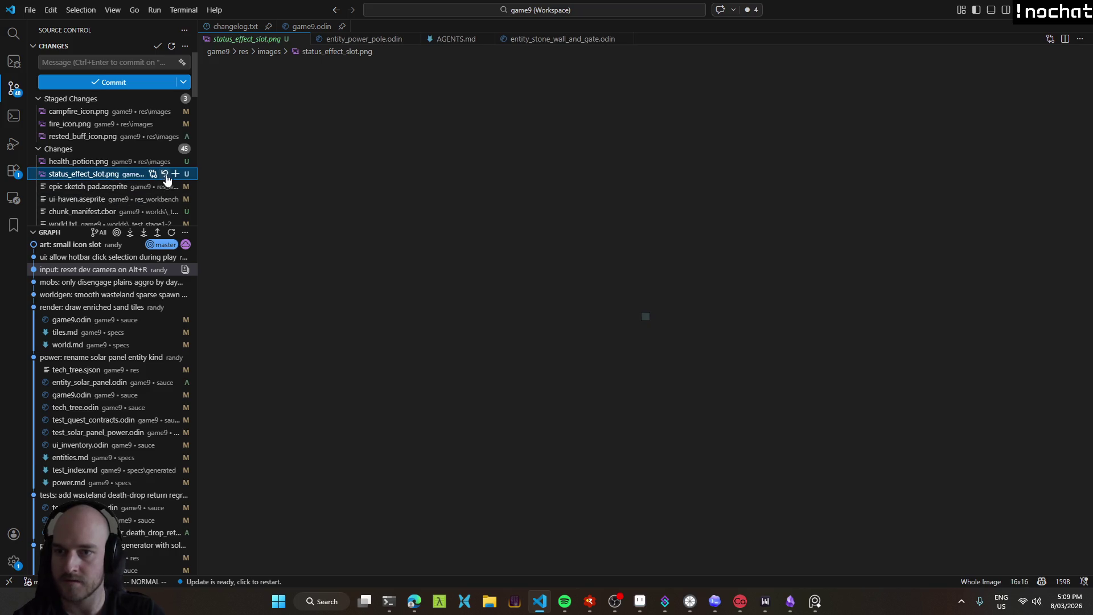
{"action": "left_click", "coordinate": [175, 173]}
{"action": "left_click", "coordinate": [85, 198]}
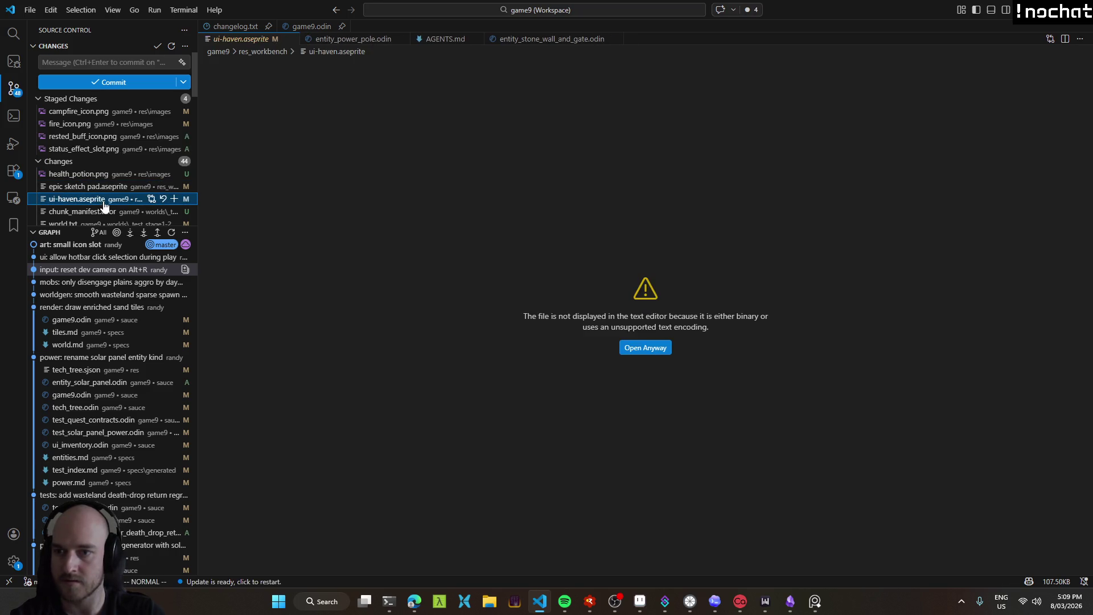
{"action": "left_click", "coordinate": [174, 198]}
Enter the commit message 'art: status effect icons' and return to the T3 Code draft.
{"action": "left_click", "coordinate": [94, 63]}
{"action": "type", "text": "art: status effect icons"}
{"action": "left_click", "coordinate": [415, 601]}
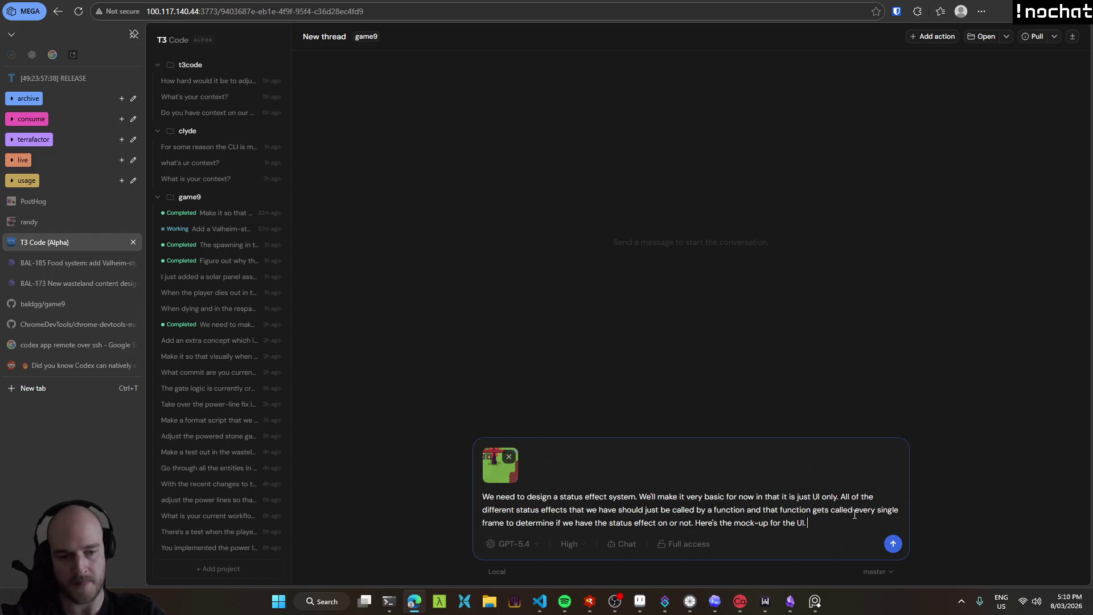
Add a sentence asking the agent to check the status effect icons commit and its three sprites.
{"action": "type", "text": "Check the status effect icons commit and look at all of these sprites. There are three of them right now. "}
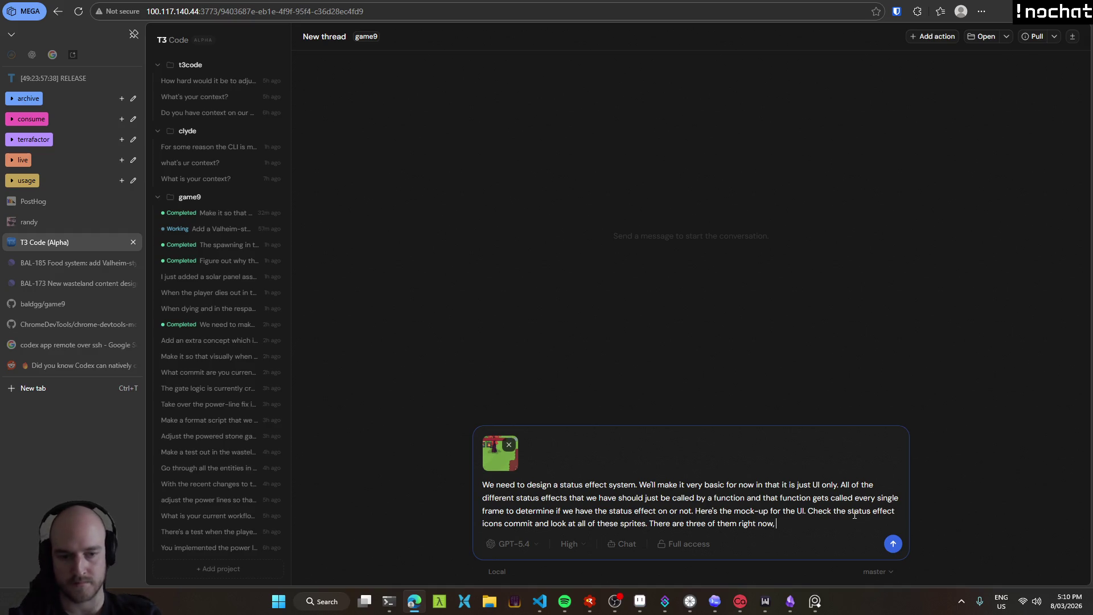
{"action": "type", "text": " make sure to add them in."}
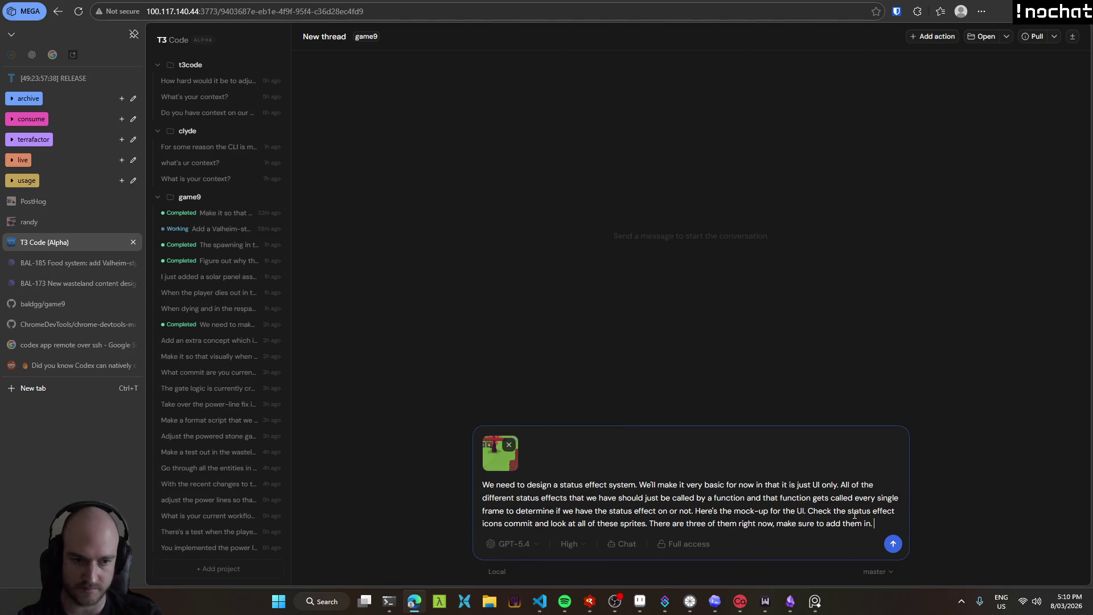
{"action": "key", "text": "alt+Tab"}
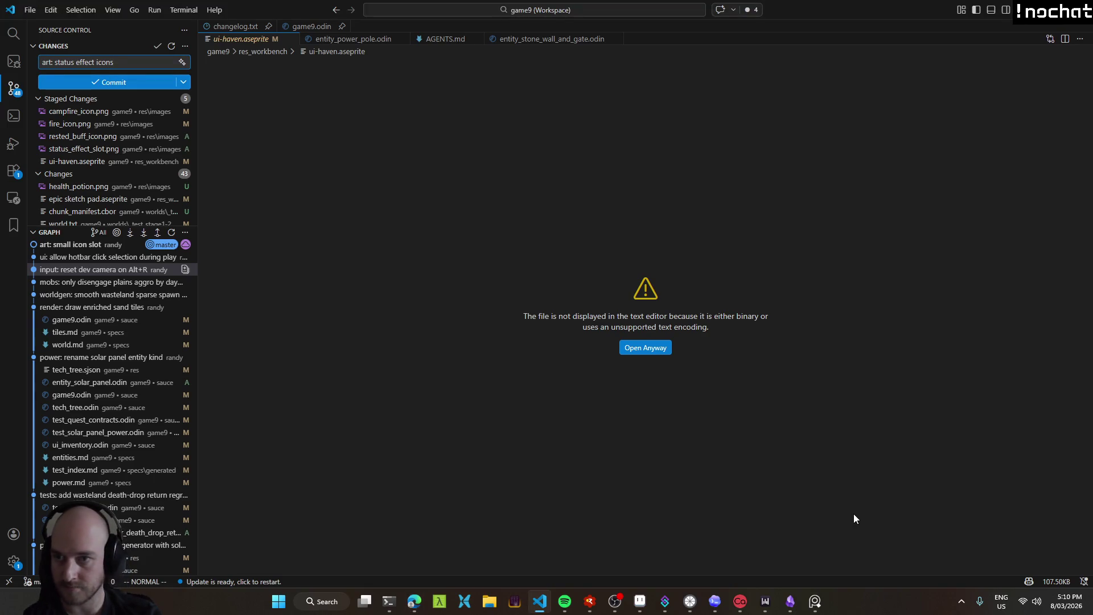
{"action": "key", "text": "alt+Tab"}
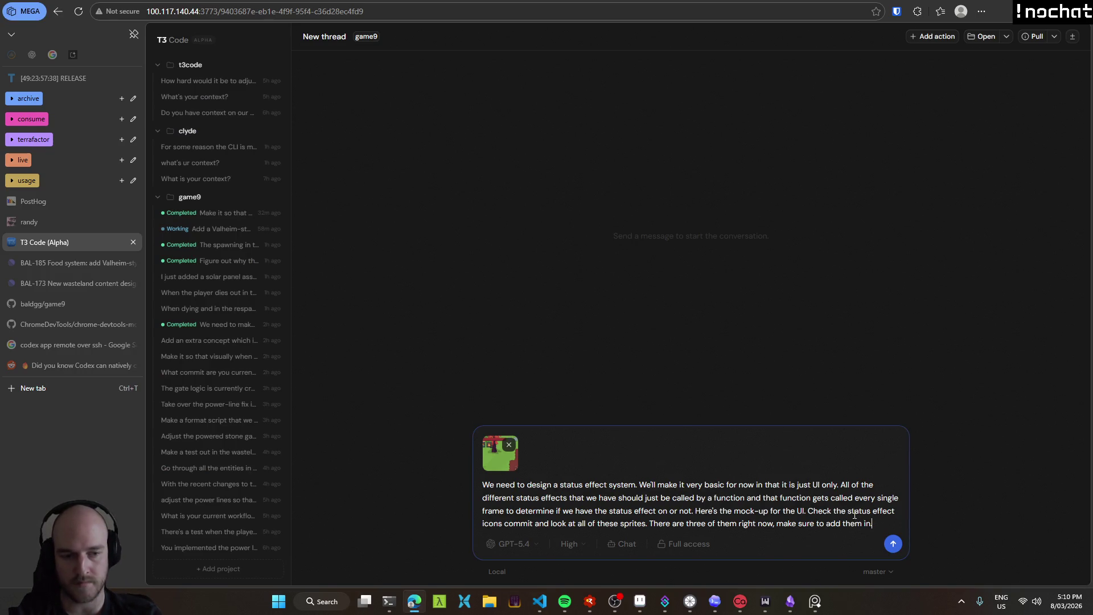
{"action": "key", "text": "shift+Return"}
{"action": "key", "text": "shift+Return"}
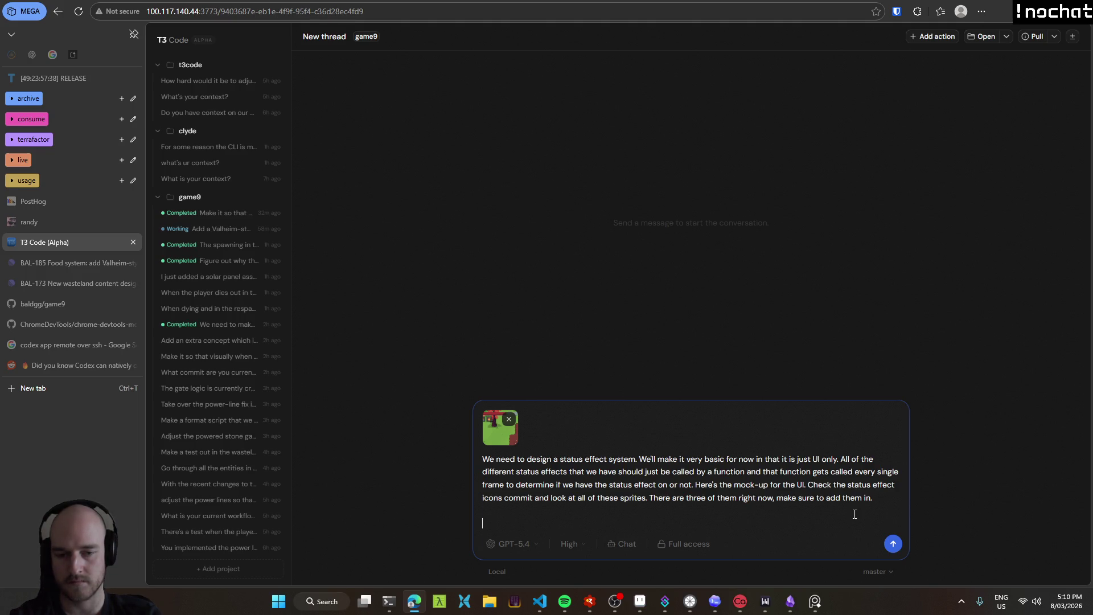
Describe the near-campfire rested buff sharing the campfire health regen path, and a heat-icon wasteland debuff.
{"action": "type", "text": "The only status effects that we have right now are the rested buff, which will just be whenever you are in a nearby radius of a campfire (re-use the heal "}
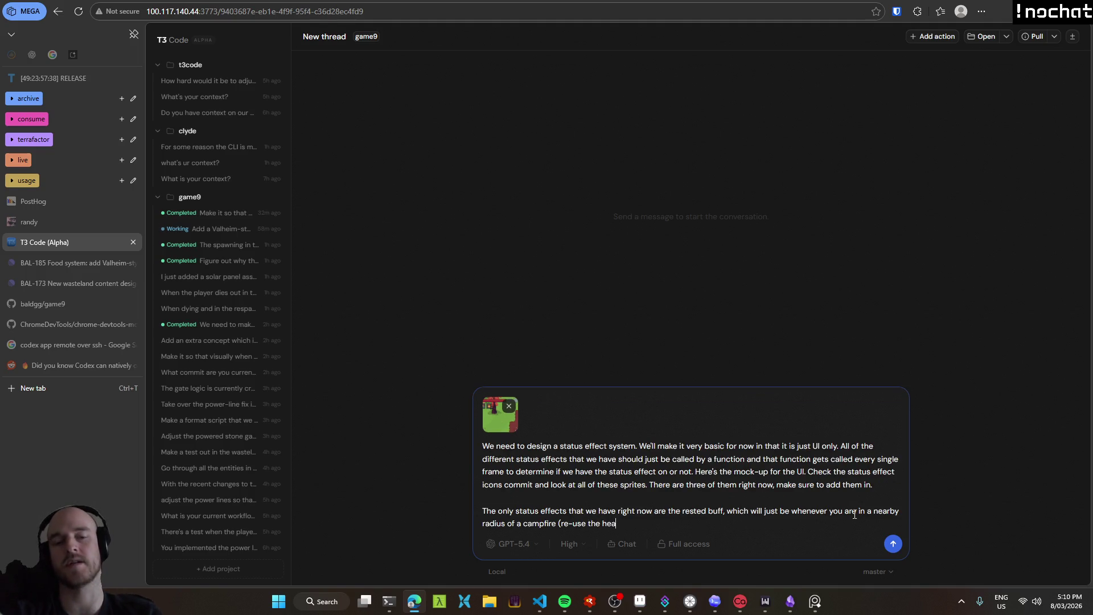
{"action": "type", "text": "path"}
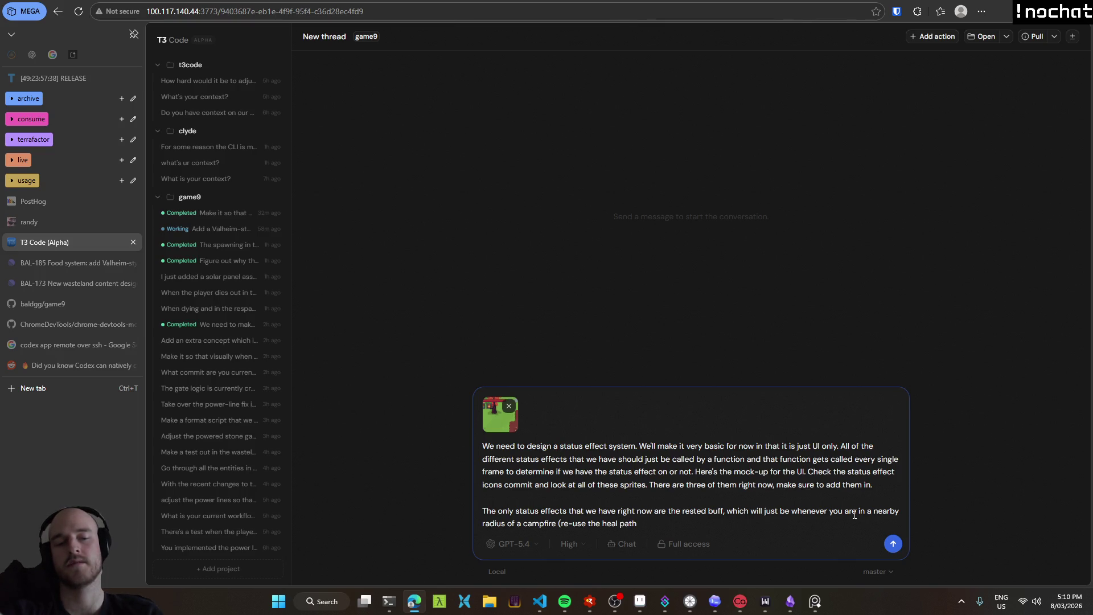
{"action": "key", "text": "BackSpace"}
{"action": "key", "text": "BackSpace"}
{"action": "key", "text": "BackSpace"}
{"action": "type", "text": "campfire health regen path"}
{"action": "key", "text": "BackSpace"}
{"action": "key", "text": "BackSpace"}
{"action": "key", "text": "BackSpace"}
{"action": "type", "text": "here"}
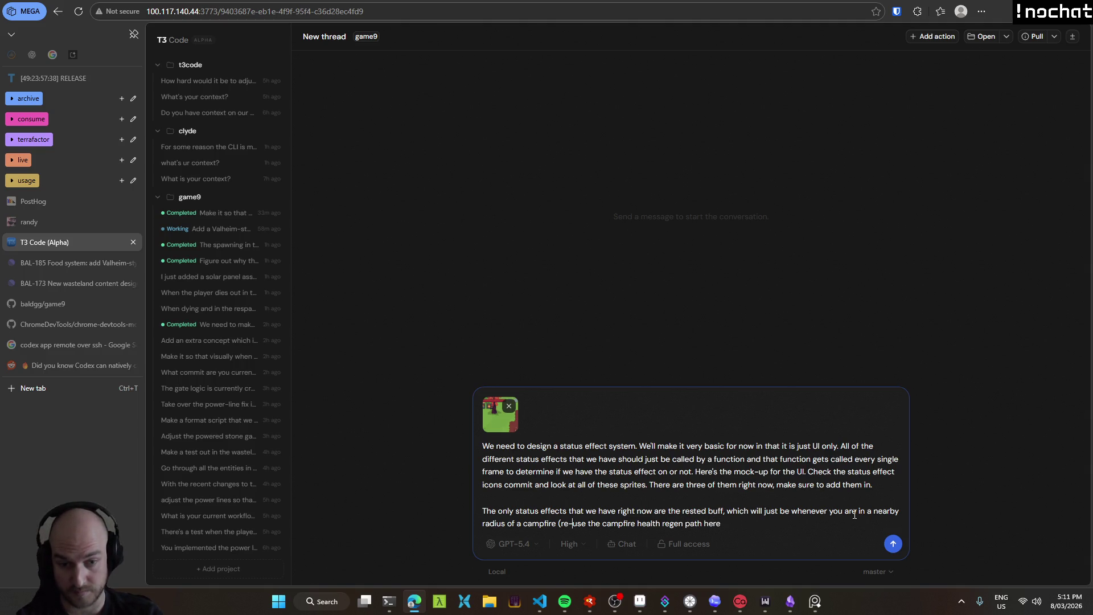
{"action": "key", "text": "ctrl+shift+Left"}
{"action": "key", "text": "ctrl+shift+Left"}
{"action": "type", "text": "combine"}
{"action": "key", "text": "End"}
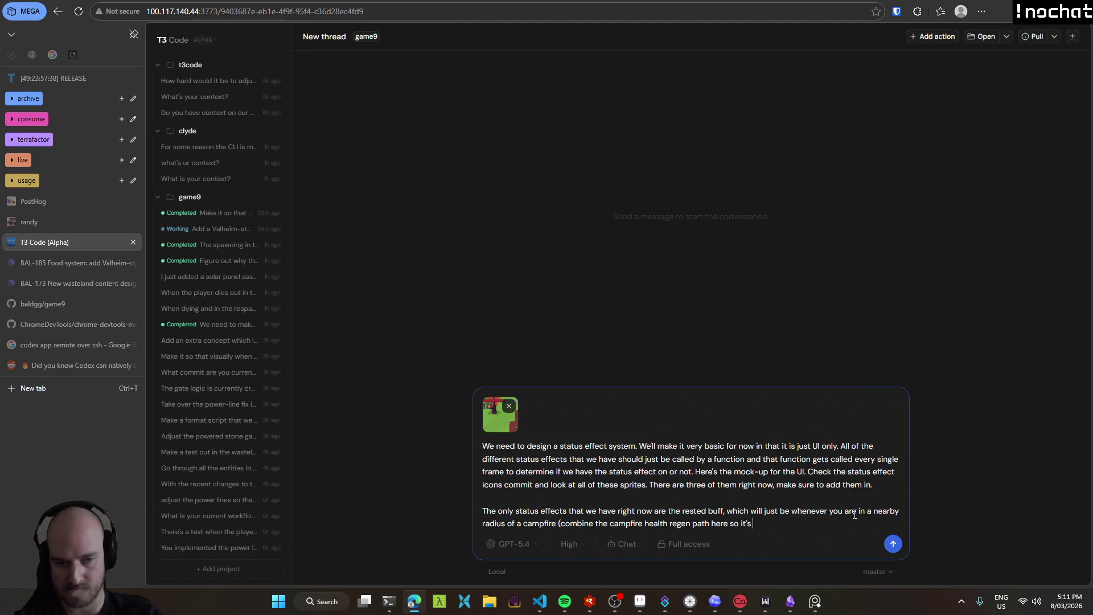
{"action": "type", "text": "hitting the same pa"}
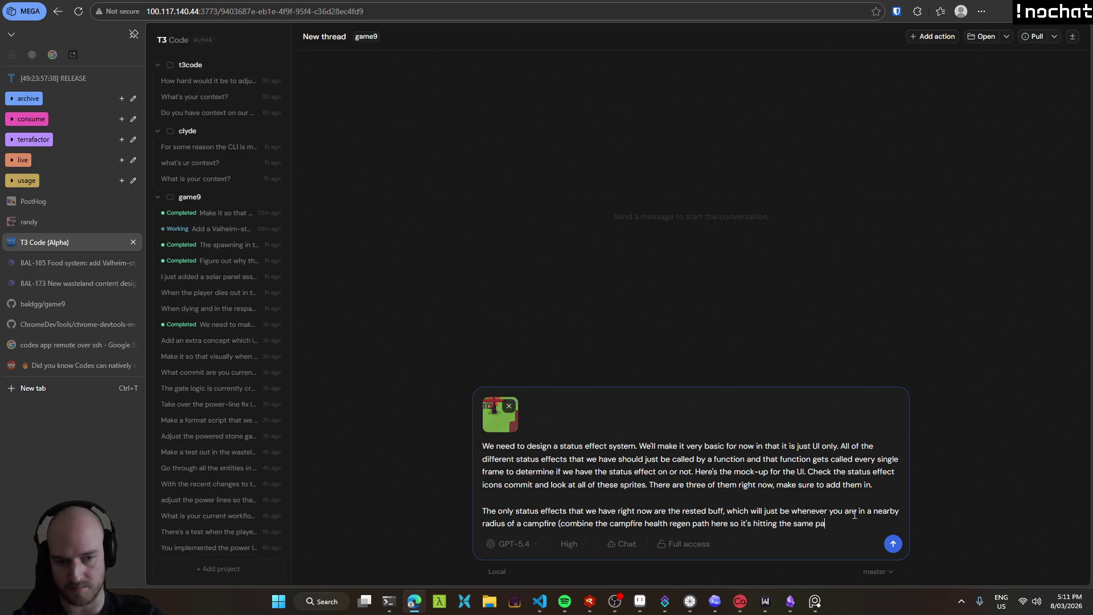
{"action": "key", "text": "alt+Tab"}
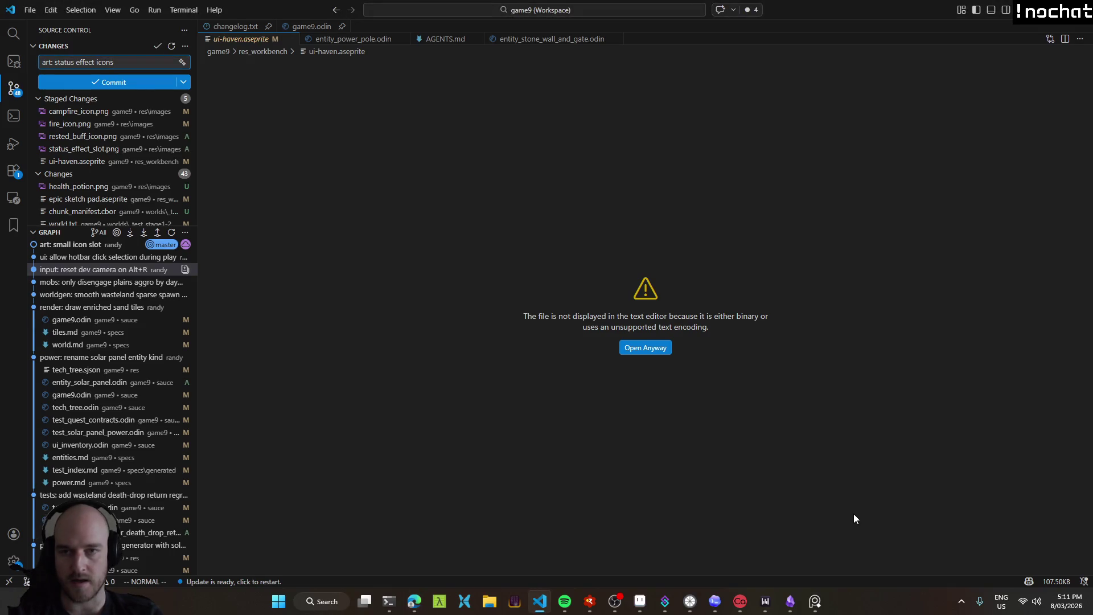
{"action": "key", "text": "alt+Tab"}
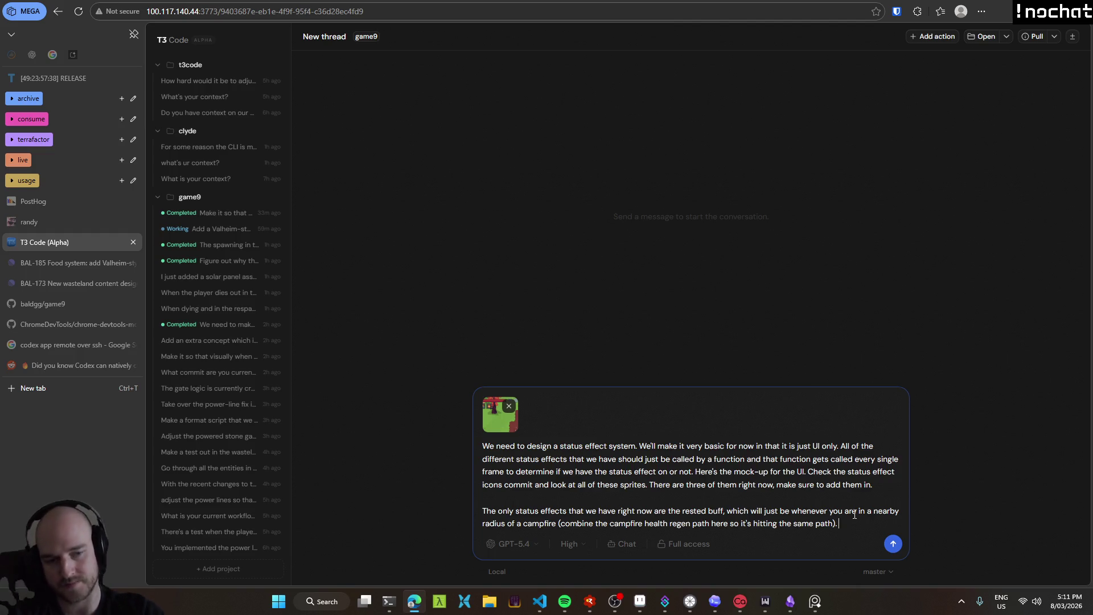
{"action": "type", "text": "The other one is going to be the wasteland debuff, which will use the heat icon."}
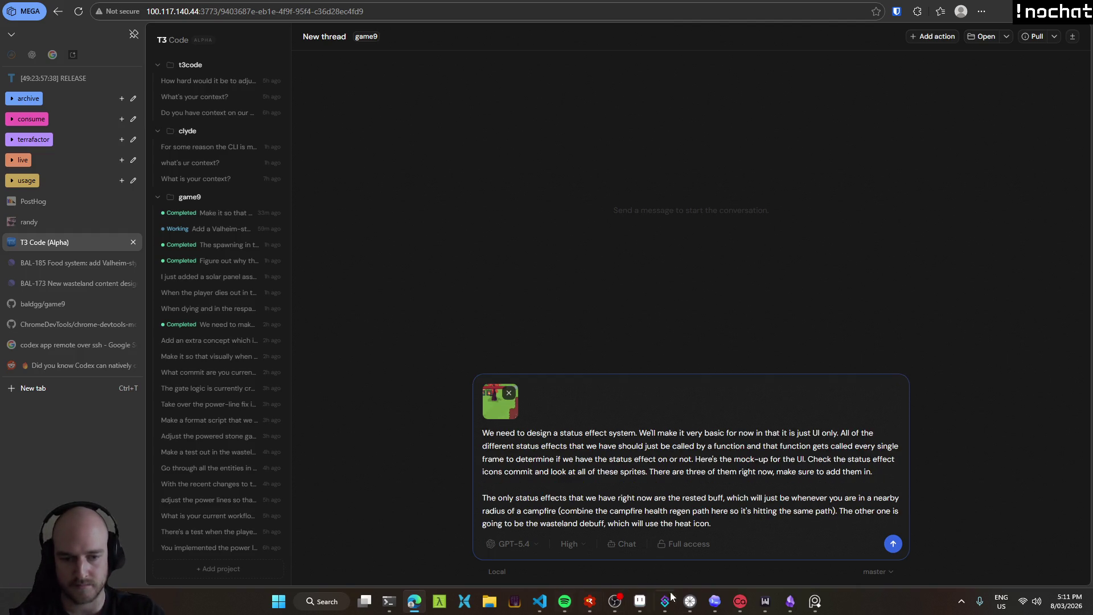
Replace 'heat' with 'fire' so the debuff uses the fire icon 'when it's active.'.
{"action": "left_click", "coordinate": [640, 601]}
{"action": "left_click", "coordinate": [398, 199]}
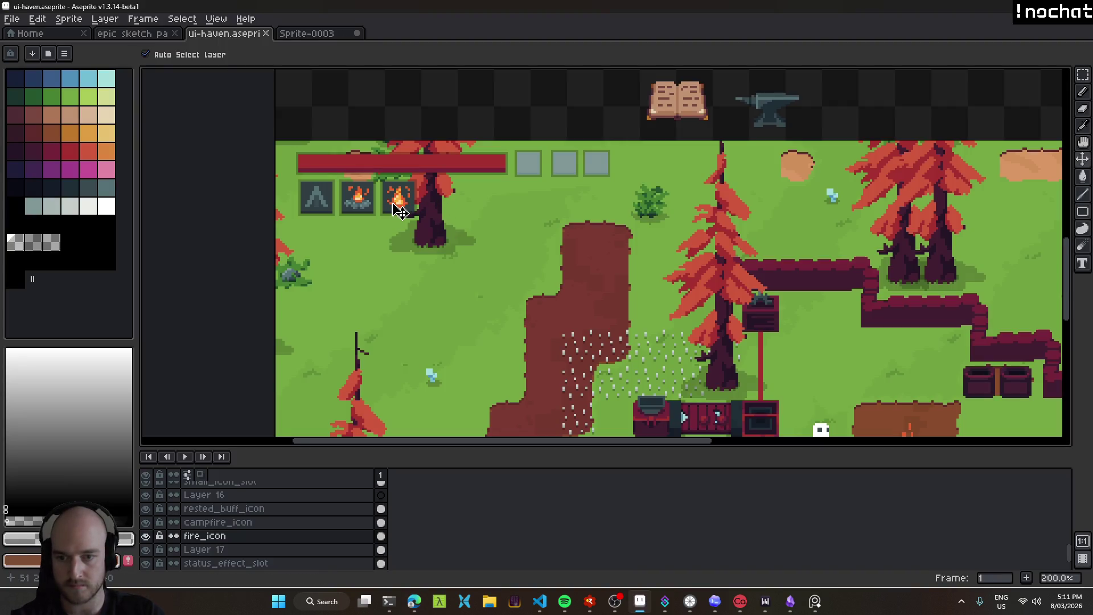
{"action": "key", "text": "alt+Tab"}
{"action": "double_click", "coordinate": [683, 522]}
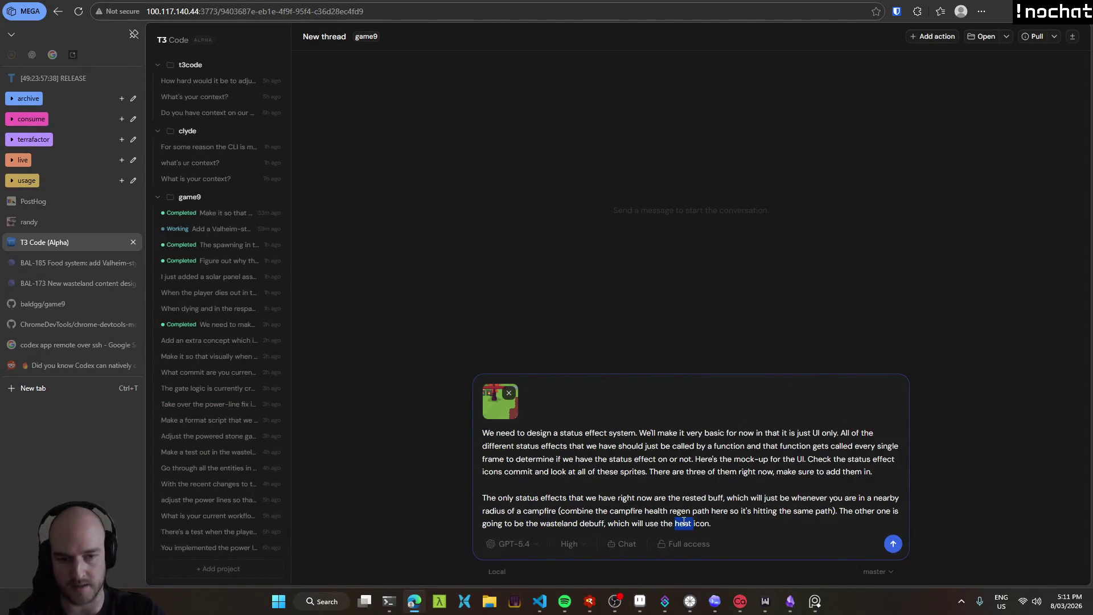
{"action": "type", "text": "fire"}
{"action": "key", "text": "End"}
{"action": "key", "text": "BackSpace"}
{"action": "type", "text": "when it's active."}
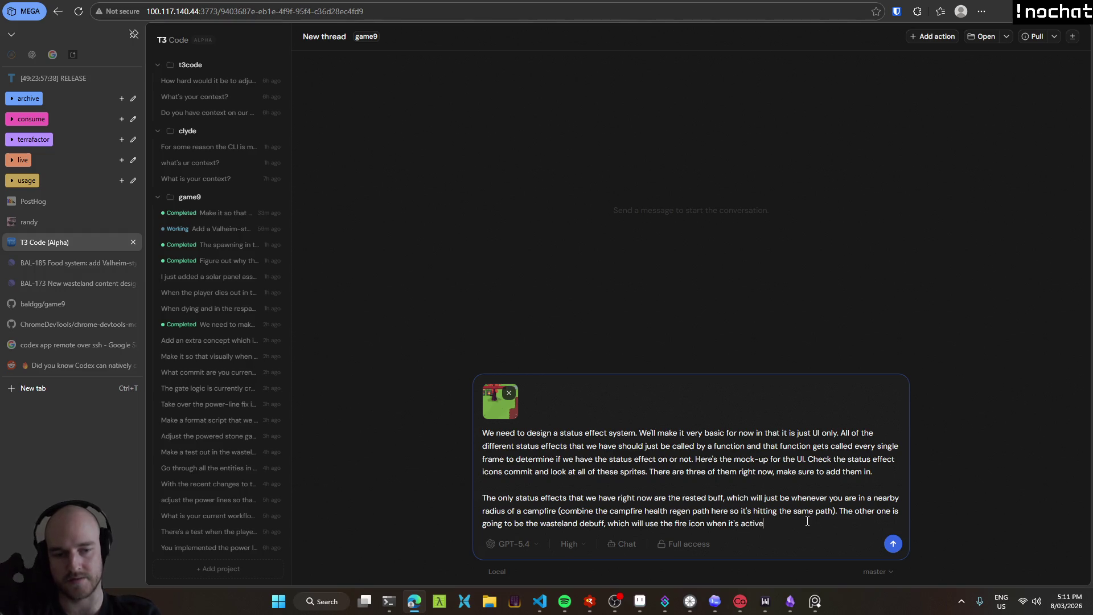
{"action": "key", "text": "shift+Return"}
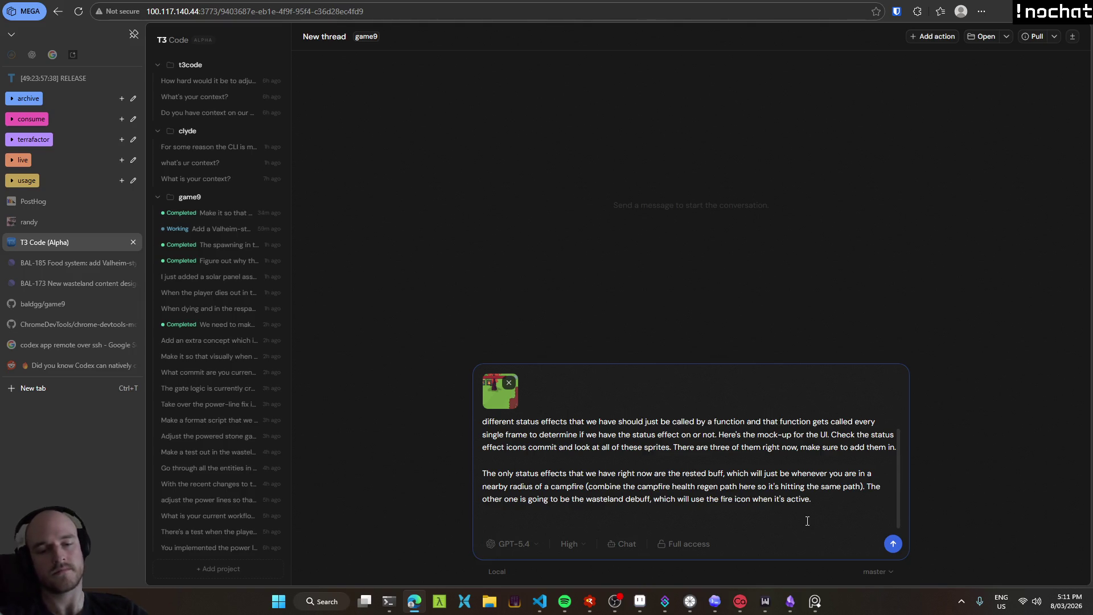
Add a paragraph asking hovered status icons to show a tooltip of each effect and what it does.
{"action": "type", "text": "When the player hovers over the icons, they should give you a tooltip of the effectsname of"}
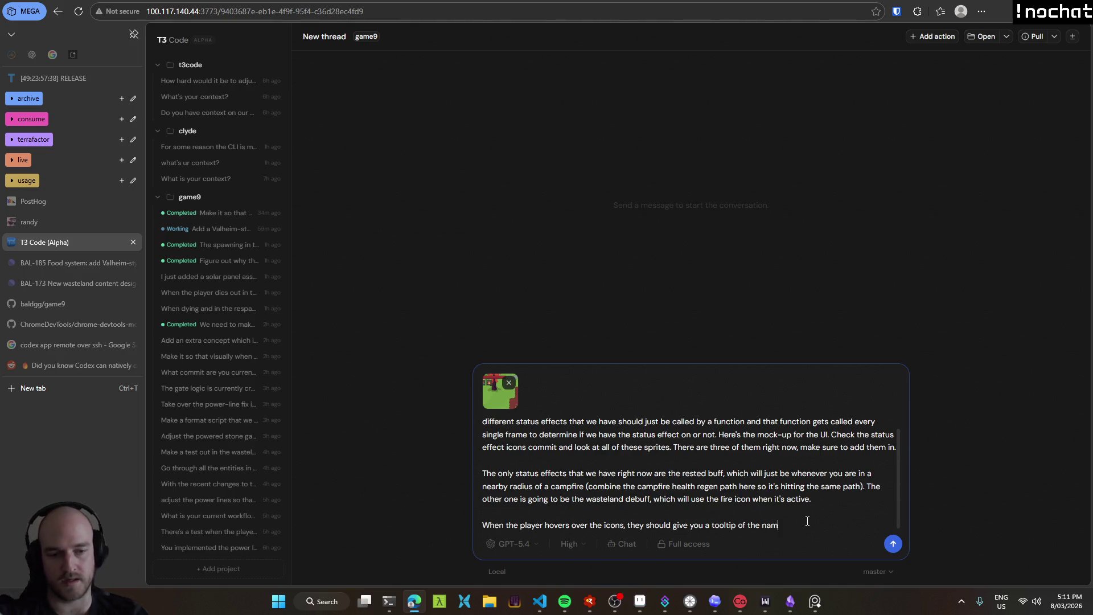
{"action": "type", "text": " the ef"}
{"action": "type", "text": "t, and waht"}
{"action": "key", "text": "BackSpace"}
{"action": "key", "text": "BackSpace"}
{"action": "key", "text": "BackSpace"}
{"action": "type", "text": "hat it does."}
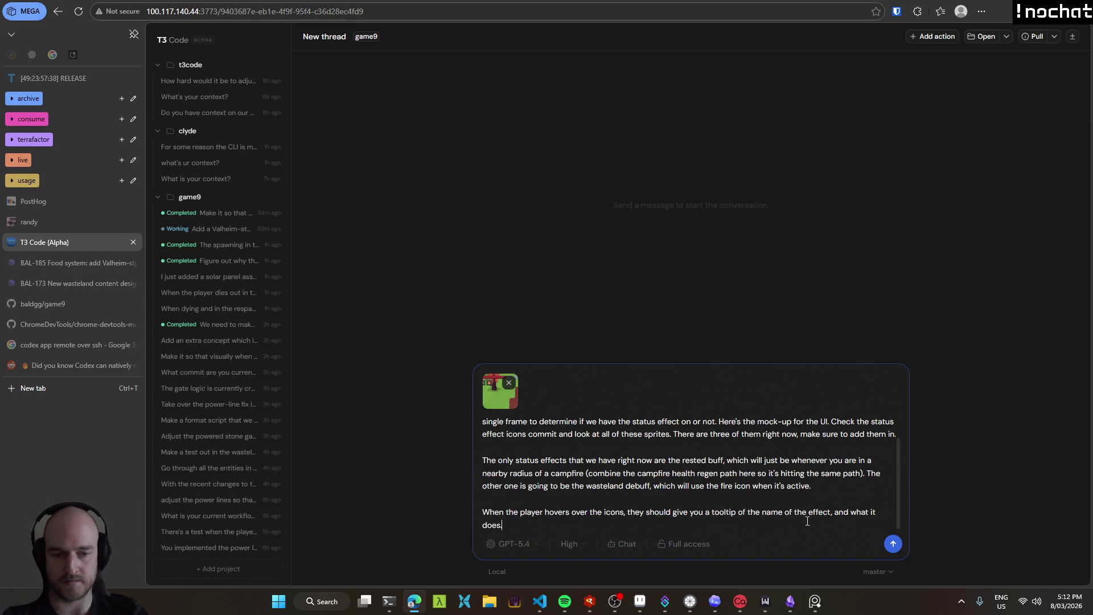
{"action": "type", "text": " For example:"}
{"action": "key", "text": "shift+Return"}
Write the tooltip example 'Rested' with '+5 health / 2 seconds' and a 'whatever' note beneath it.
{"action": "type", "text": "Rested"}
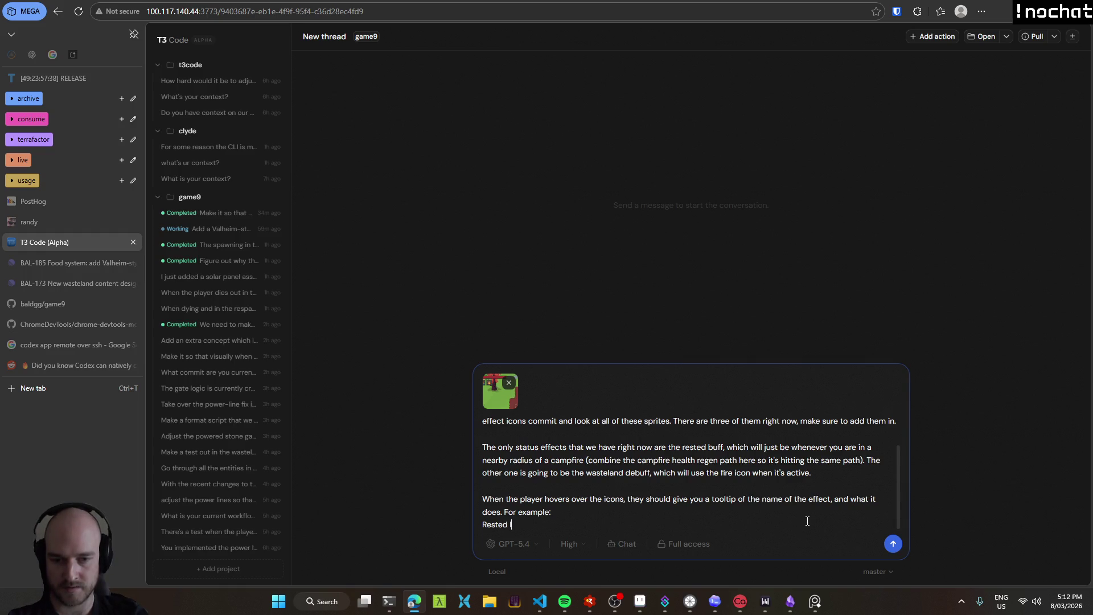
{"action": "key", "text": "shift+Return"}
{"action": "type", "text": "+5"}
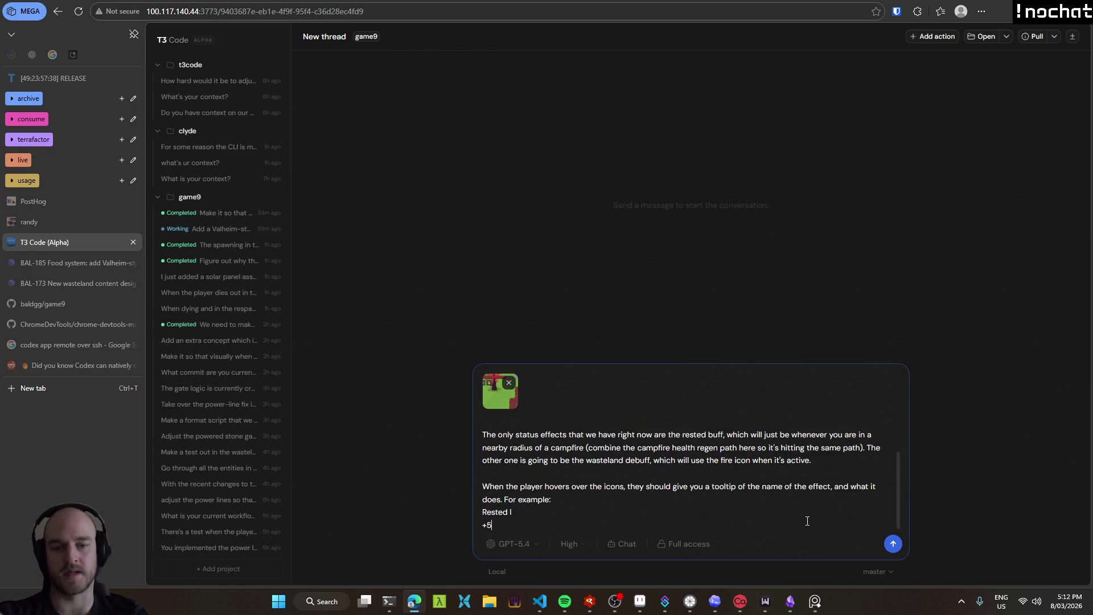
{"action": "type", "text": " health"}
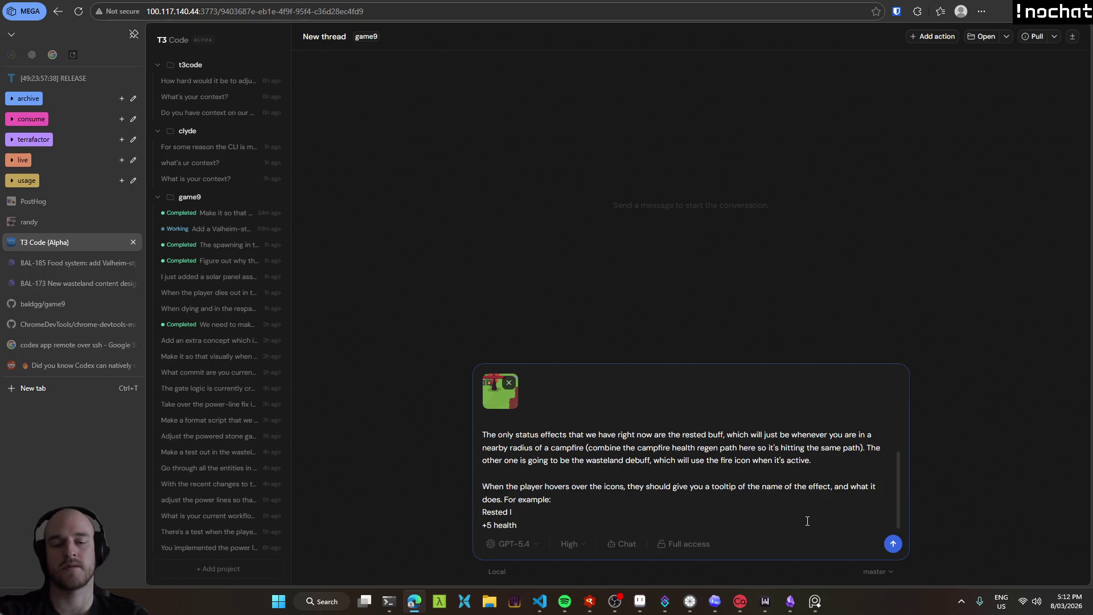
{"action": "type", "text": " / 2 seconds"}
{"action": "key", "text": "shift+Home"}
{"action": "key", "text": "shift+End"}
{"action": "key", "text": "shift+Home"}
{"action": "key", "text": "shift+End"}
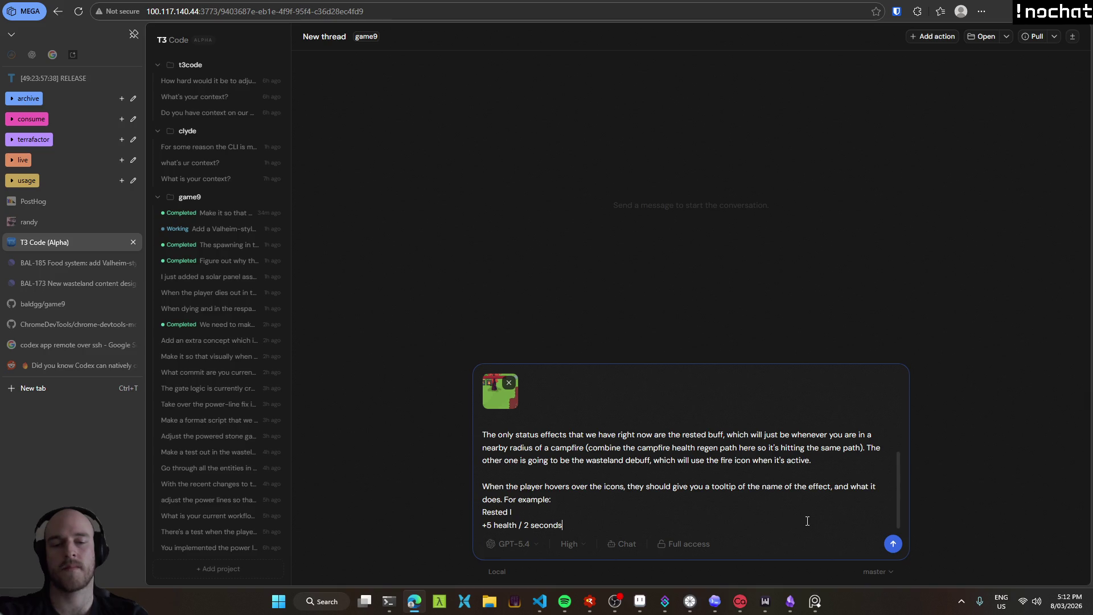
{"action": "type", "text": "whatever"}
{"action": "key", "text": "ctrl+BackSpace"}
{"action": "type", "text": "whatever)"}
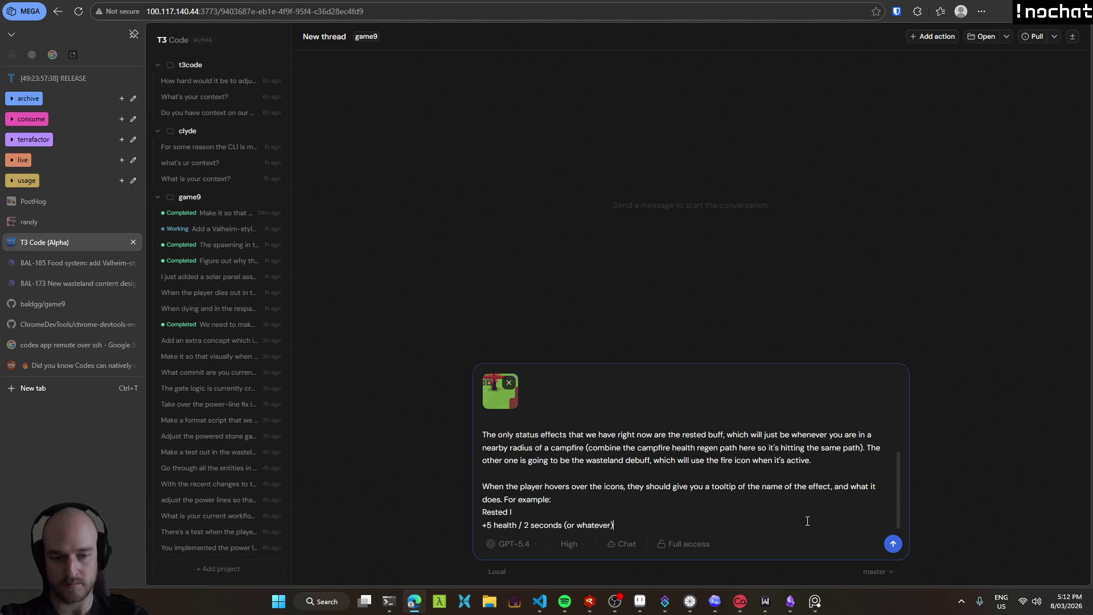
Insert a blank line between the tooltip paragraph and the Rested example.
{"action": "key", "text": "shift+Return"}
{"action": "key", "text": "Up"}
{"action": "key", "text": "Up"}
{"action": "key", "text": "Up"}
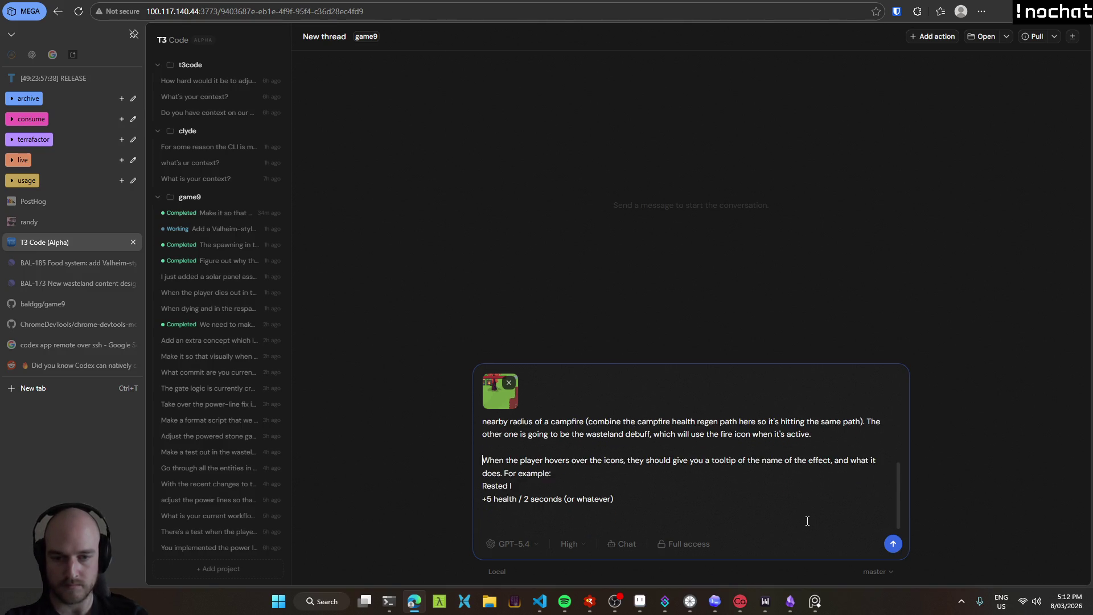
{"action": "key", "text": "shift+Return"}
{"action": "key", "text": "Down"}
{"action": "key", "text": "Down"}
{"action": "key", "text": "Down"}
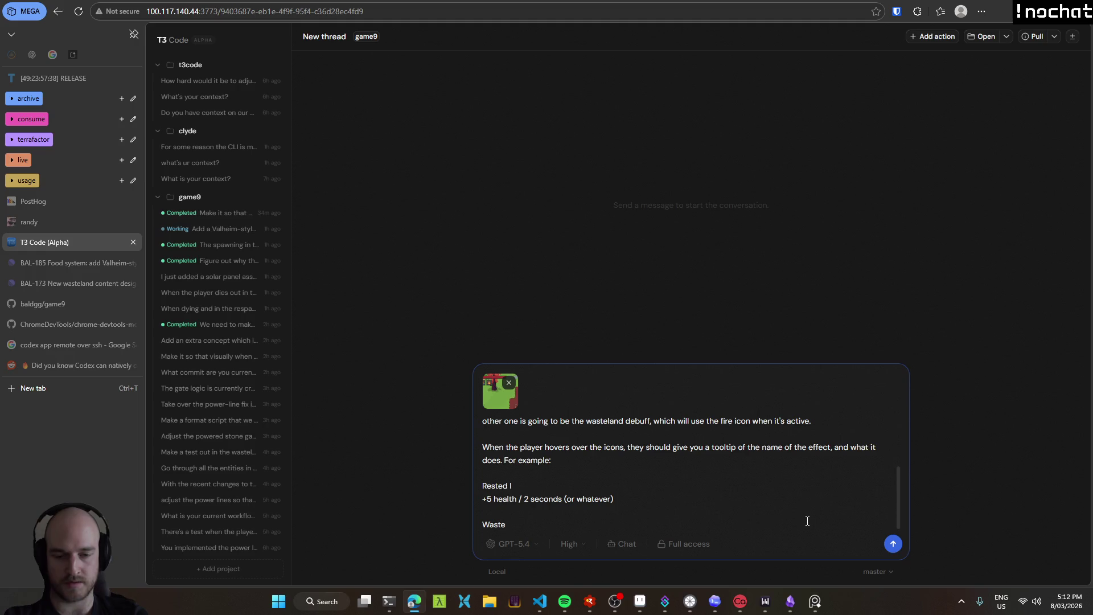
Replace the partial Waste line with the Overheating example, -5 health / 1 second.
{"action": "key", "text": "ctrl+BackSpace"}
{"action": "type", "text": "Overheating"}
{"action": "key", "text": "shift+Return"}
{"action": "type", "text": "-5 health / 1 second (or whatever it is)"}
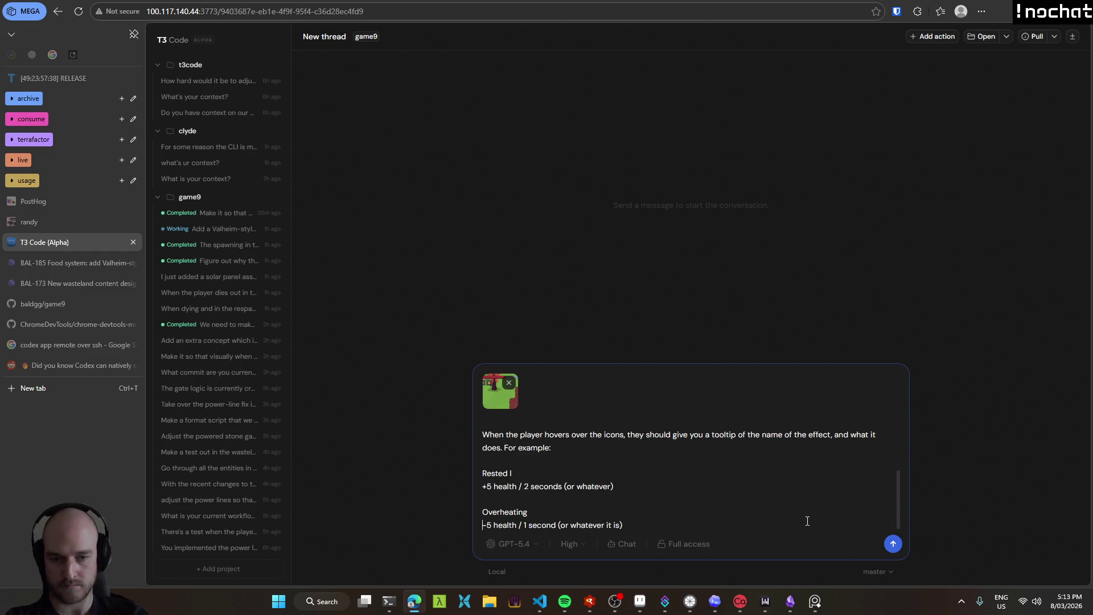
{"action": "key", "text": "shift+Return"}
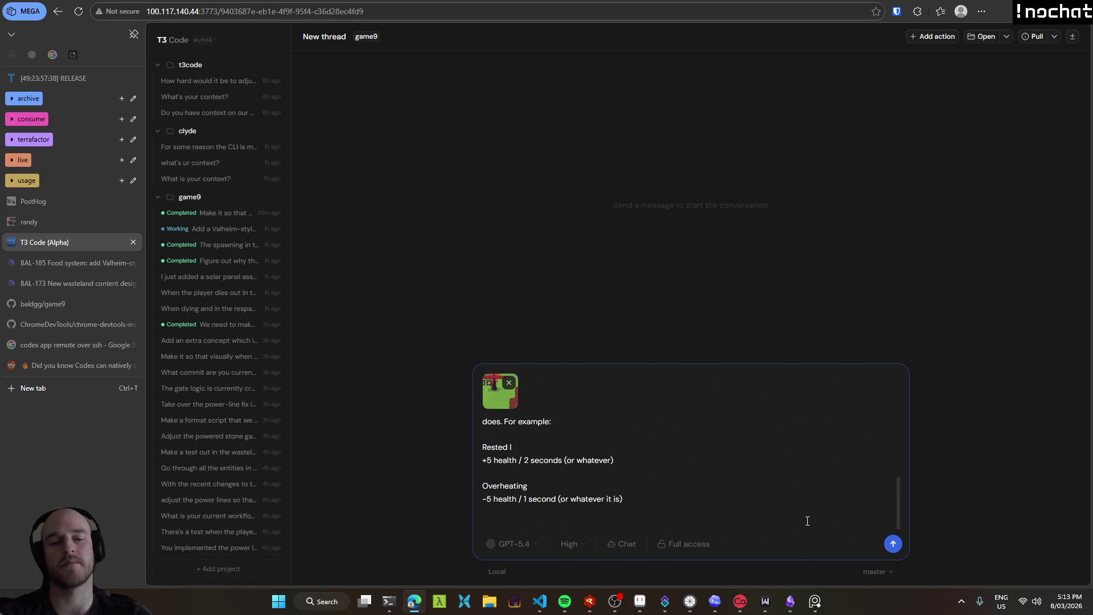
Add a sentence limiting when the wasteland overheating debuff is shown to the player.
{"action": "type", "text": "The wasteland overheating debuff should only show when the player is now actively getting damaged by it."}
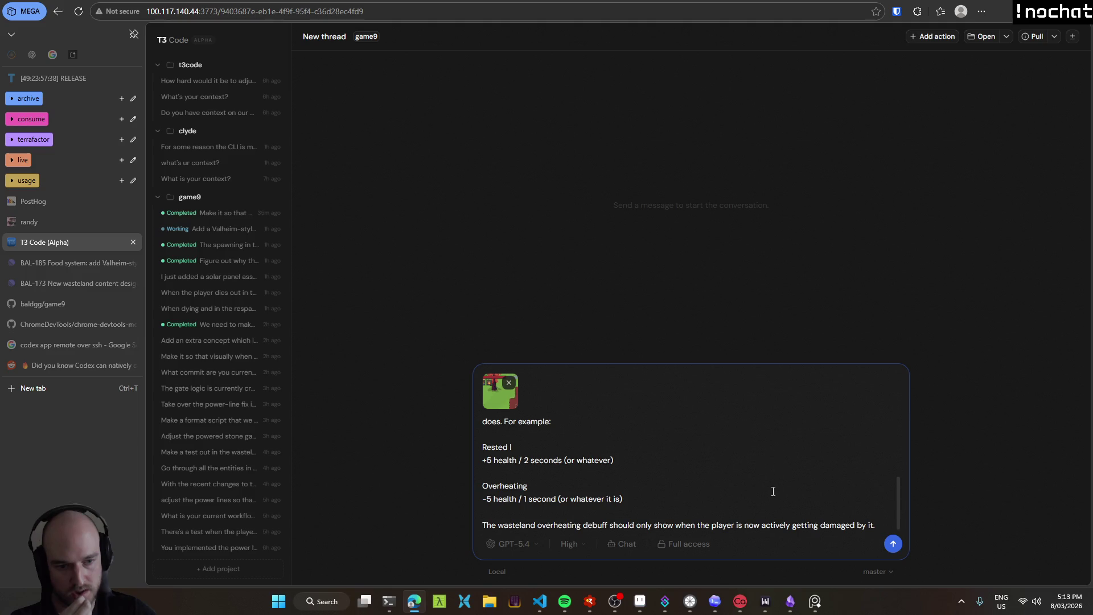
{"action": "scroll", "coordinate": [773, 490], "scroll_direction": "up", "scroll_amount": 5}
{"action": "scroll", "coordinate": [766, 453], "scroll_direction": "down", "scroll_amount": 5}
{"action": "key", "text": "shift+Return"}
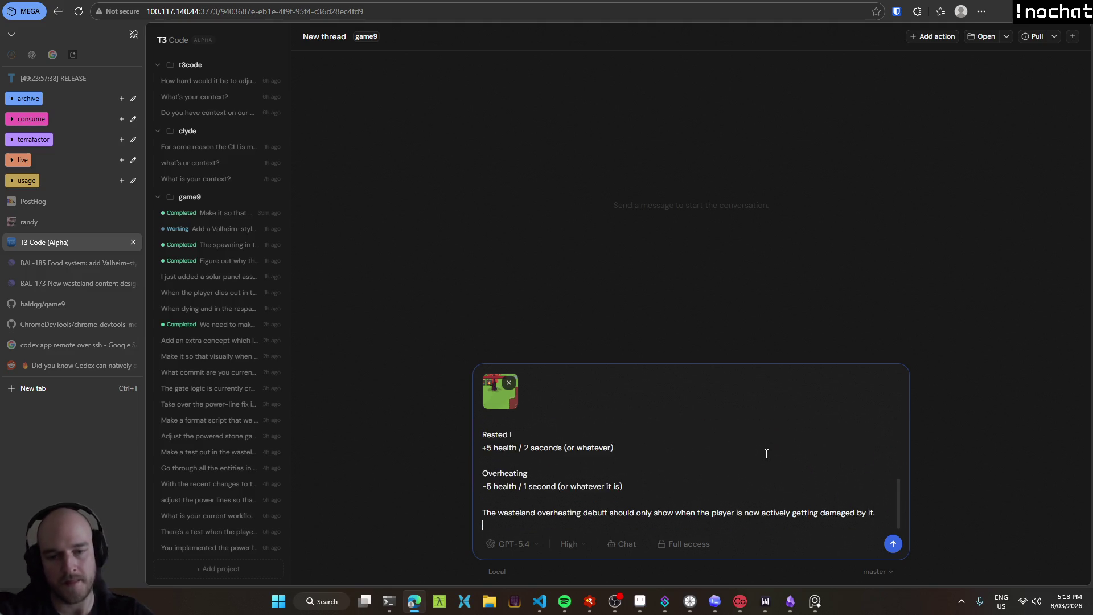
{"action": "key", "text": "shift+Return"}
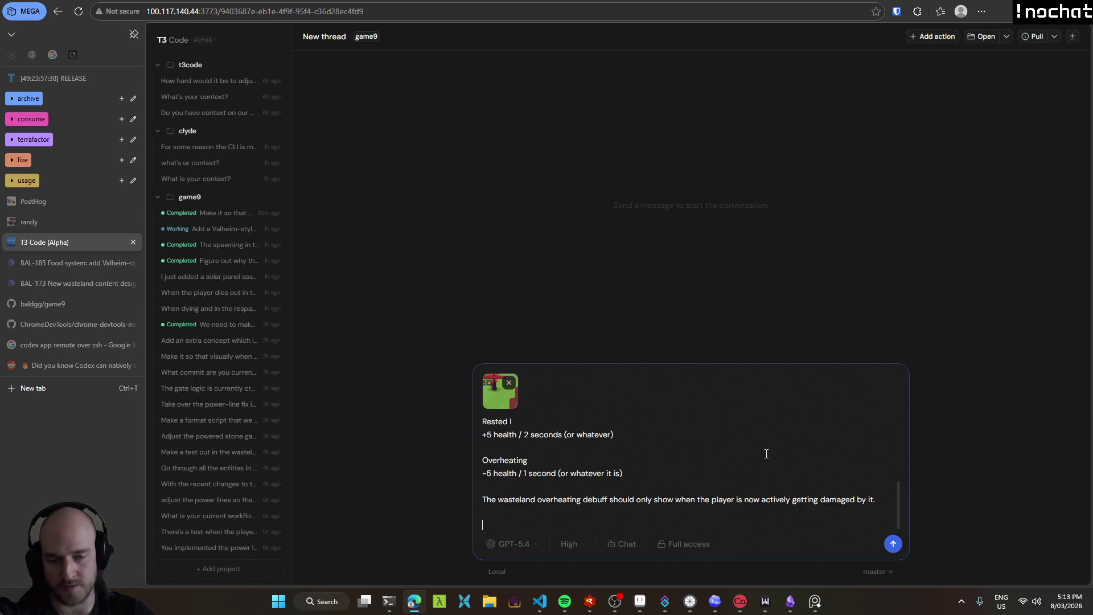
Add the 'Do not start doing anything yet' placeholder note and send the request.
{"action": "type", "text": "Do not start doing anything yet. I am just sending this as a placeholder for when the time is right. Do nothing"}
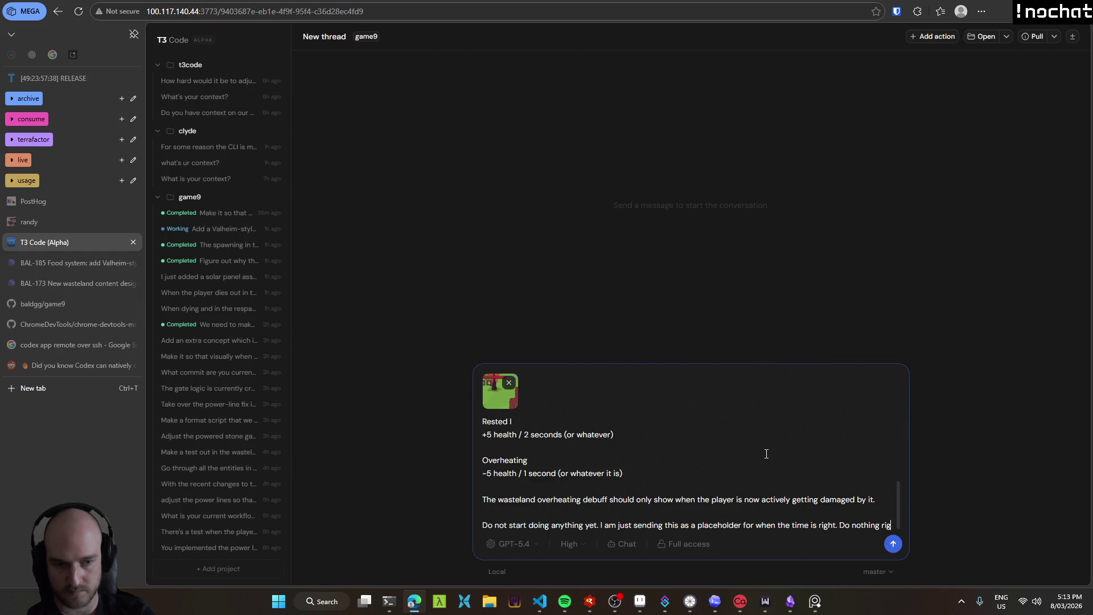
{"action": "type", "text": "right now."}
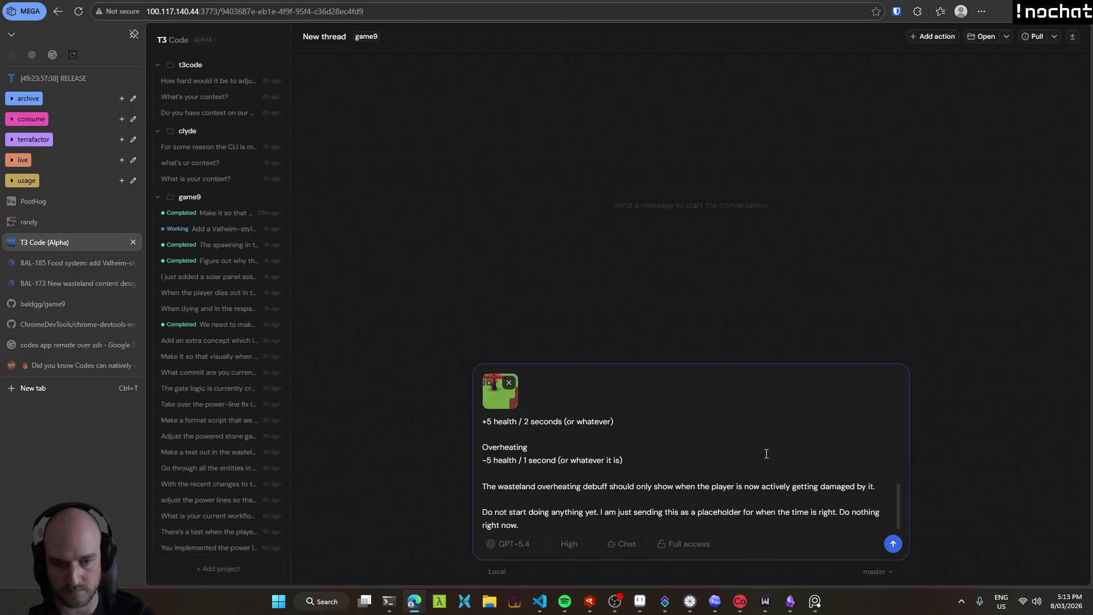
{"action": "key", "text": "Return"}
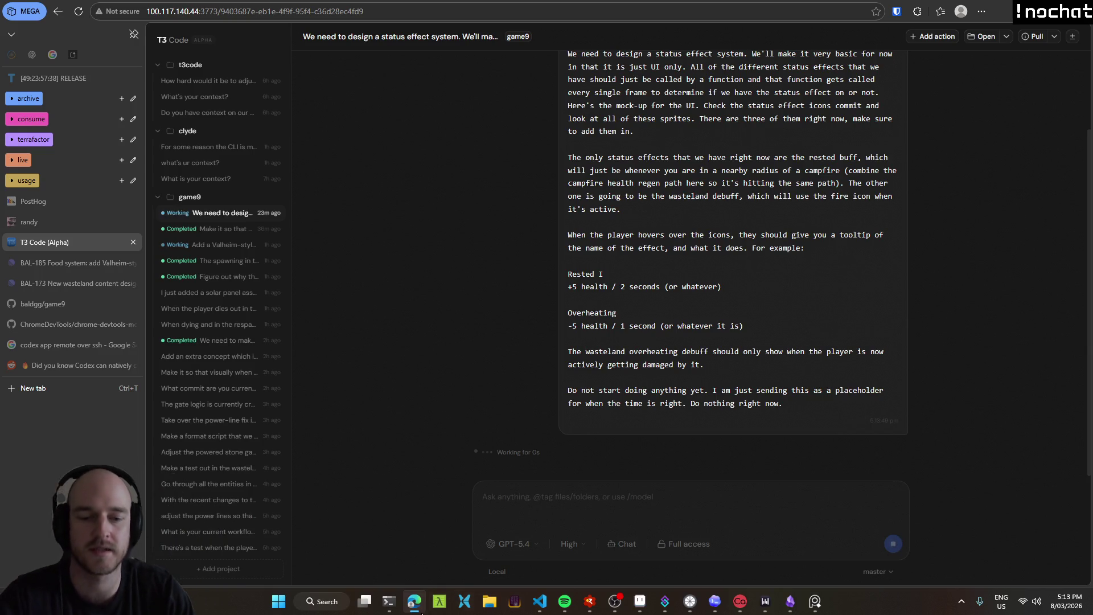
{"action": "left_click", "coordinate": [894, 522]}
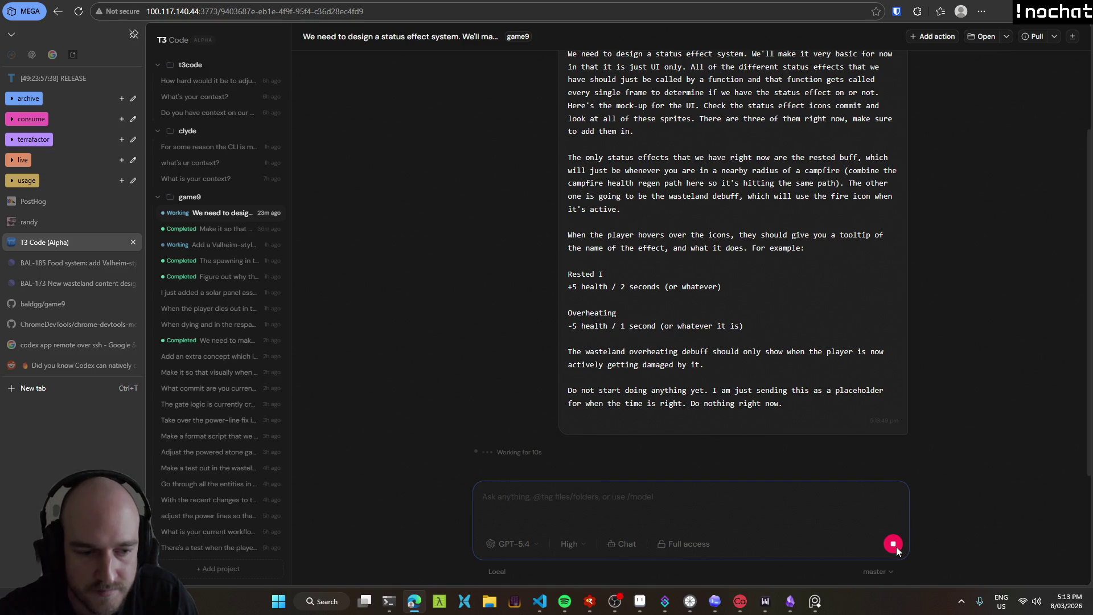
{"action": "left_click_drag", "start_coordinate": [808, 405], "coordinate": [569, 152]}
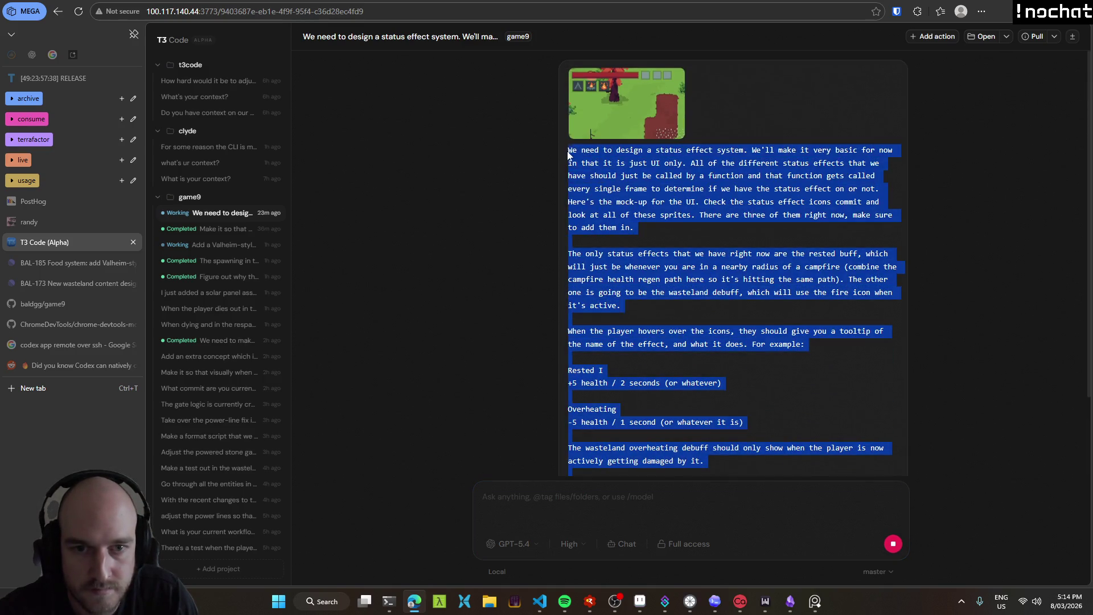
{"action": "left_click", "coordinate": [811, 263]}
{"action": "scroll", "coordinate": [780, 444], "scroll_direction": "down", "scroll_amount": 2}
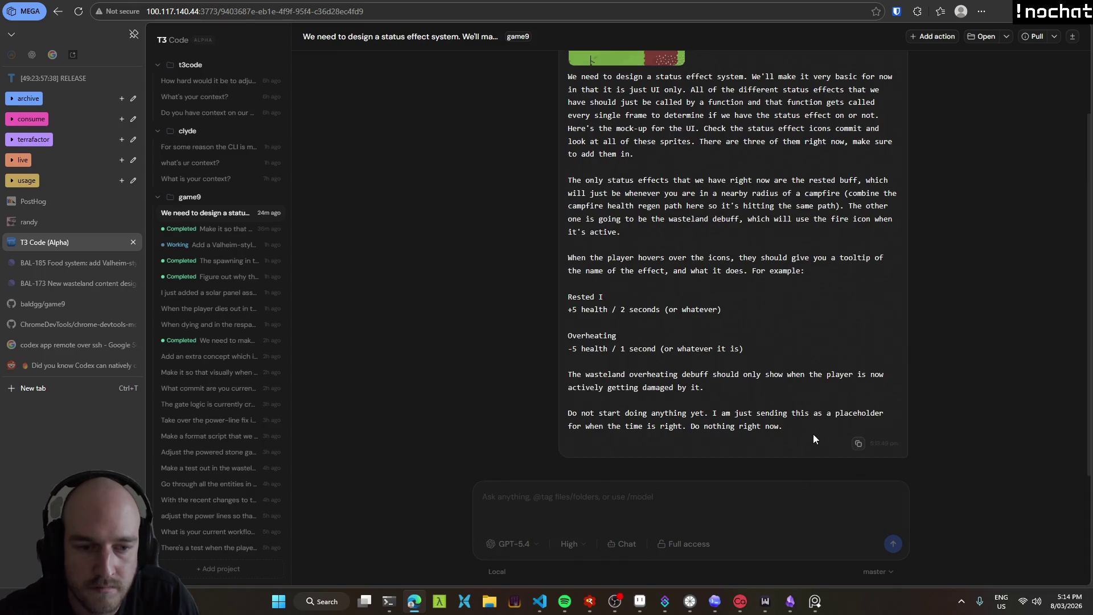
{"action": "left_click_drag", "start_coordinate": [801, 432], "coordinate": [619, 146]}
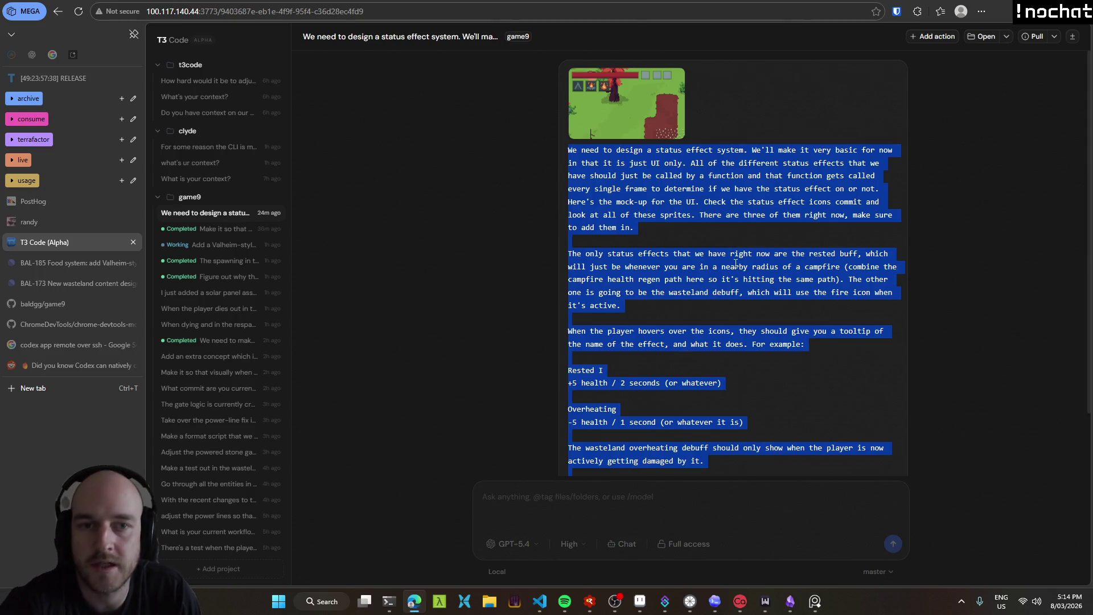
{"action": "left_click", "coordinate": [733, 175]}
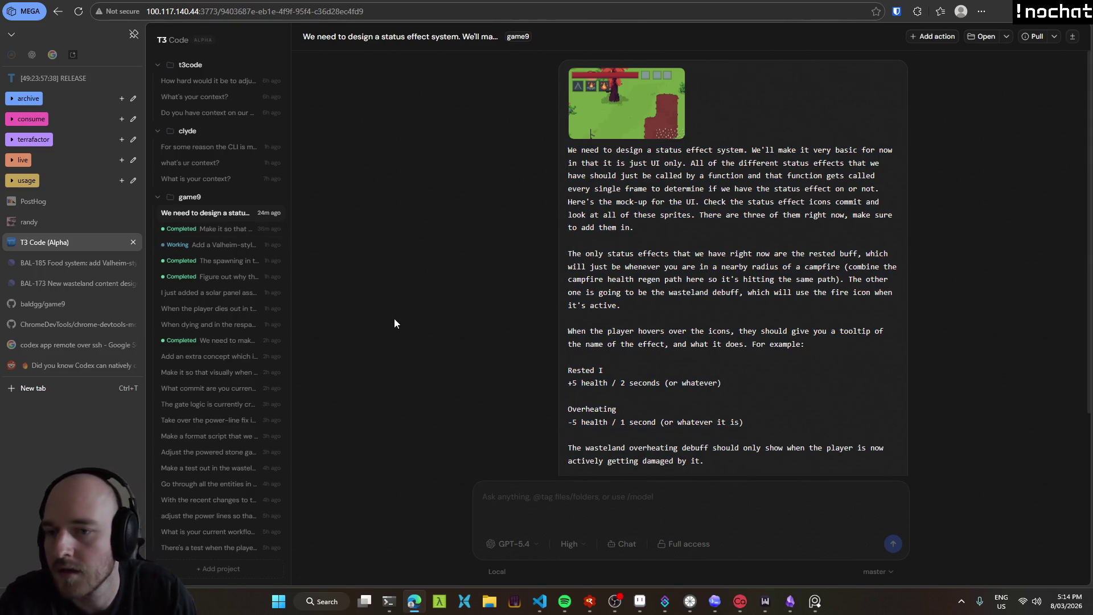
{"action": "left_click", "coordinate": [614, 602]}
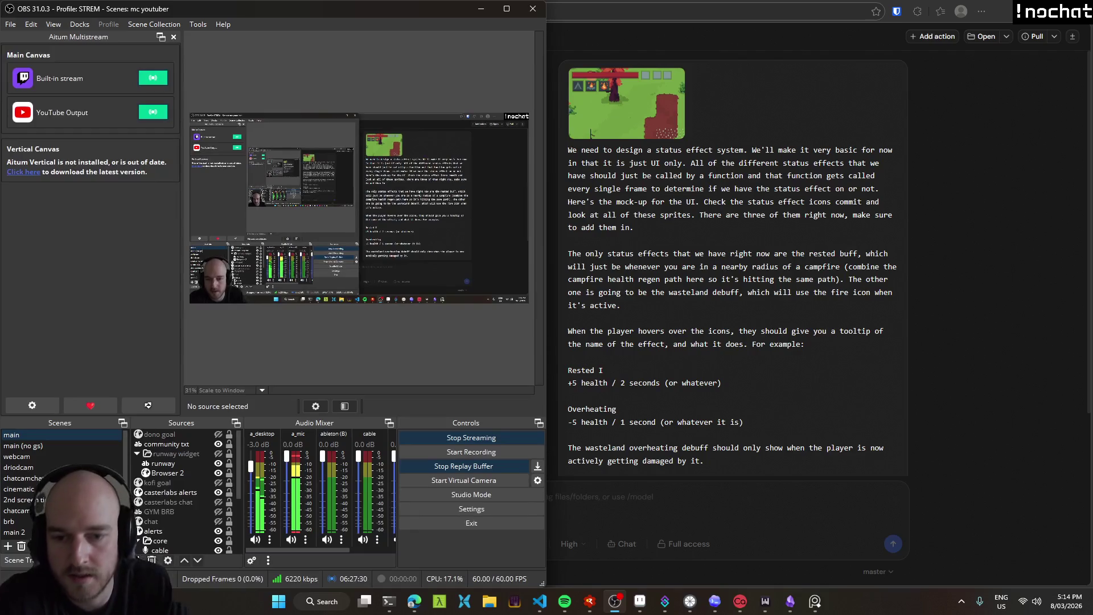
{"action": "left_click", "coordinate": [615, 602]}
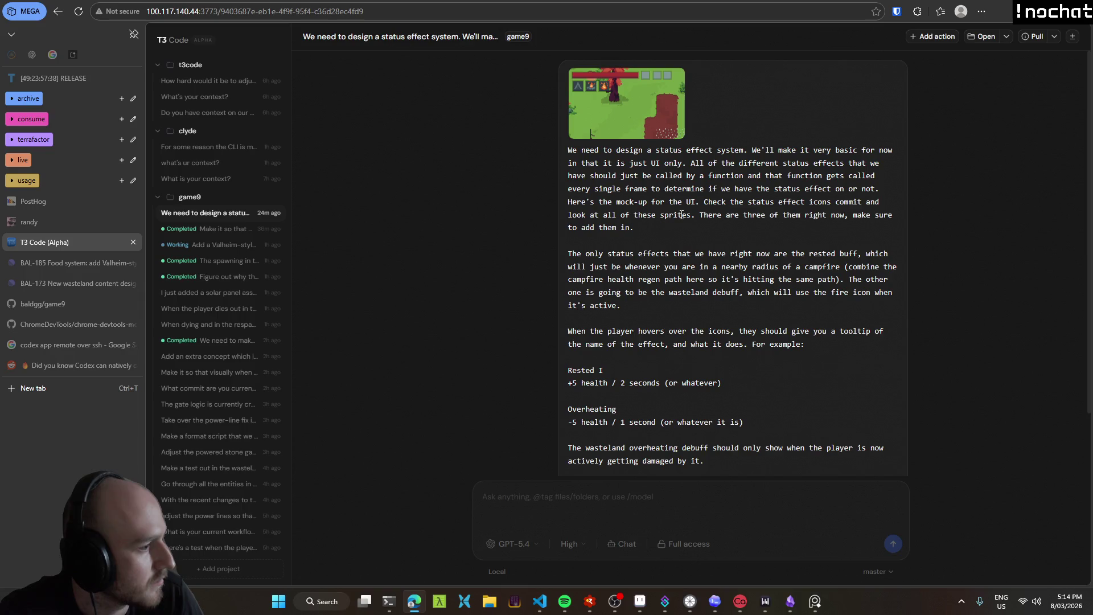
{"action": "mouse_move", "coordinate": [414, 601]}
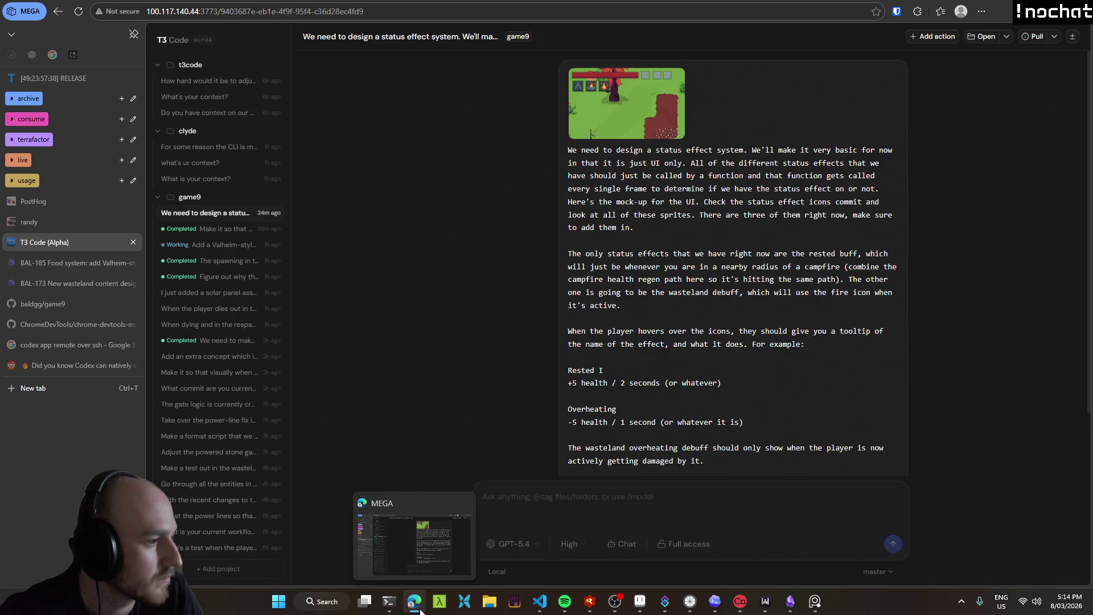
{"action": "left_click", "coordinate": [640, 601]}
{"action": "key", "text": "v"}
{"action": "scroll", "coordinate": [447, 256], "scroll_direction": "up", "scroll_amount": 2}
{"action": "left_click", "coordinate": [521, 183]}
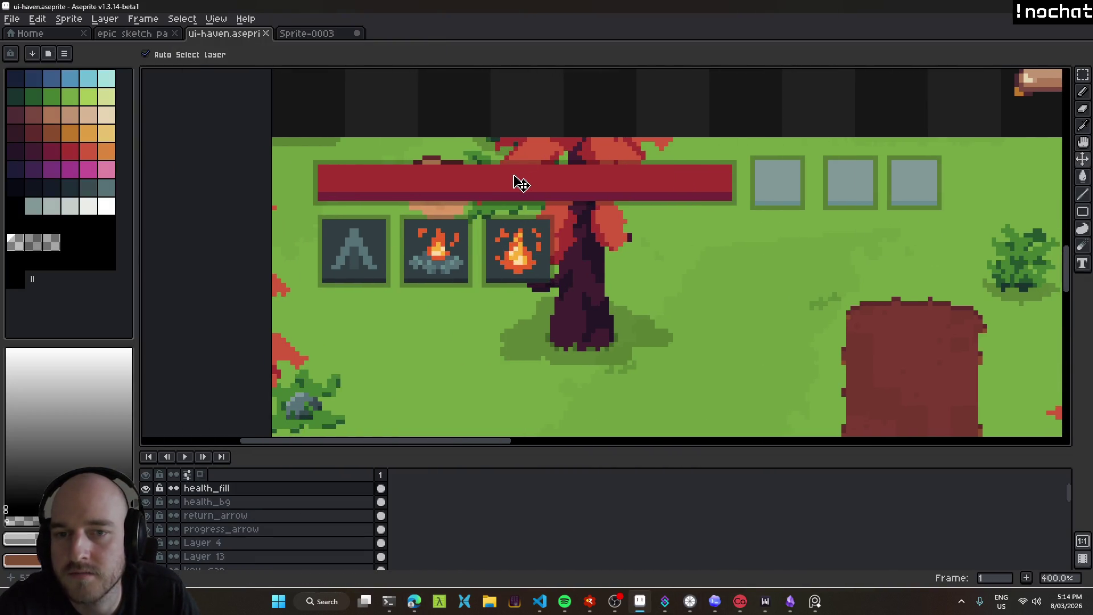
{"action": "scroll", "coordinate": [520, 184], "scroll_direction": "down", "scroll_amount": 2}
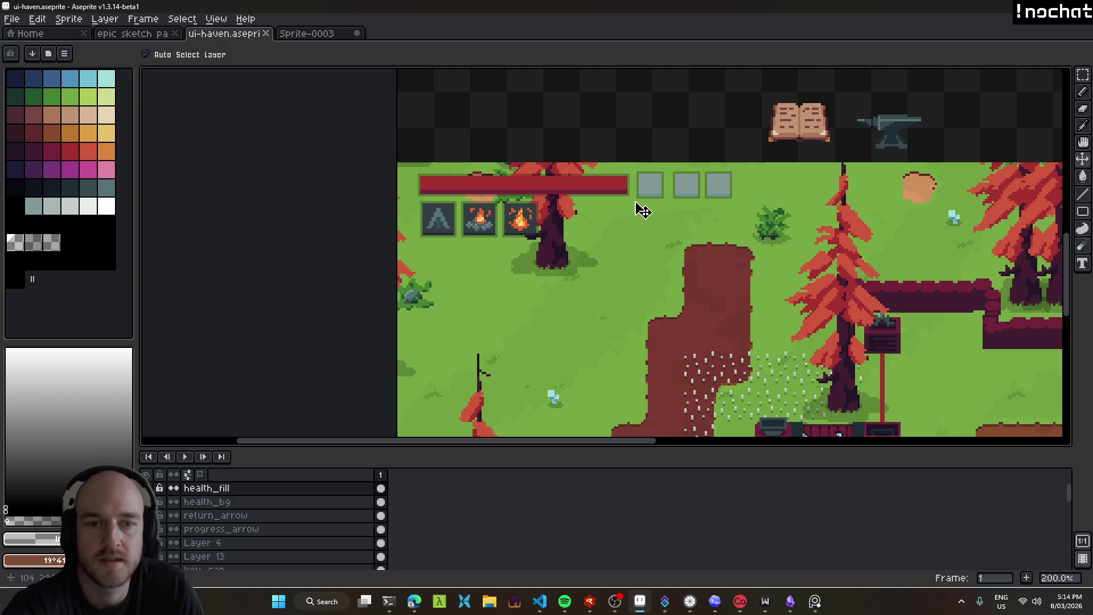
{"action": "key", "text": "m"}
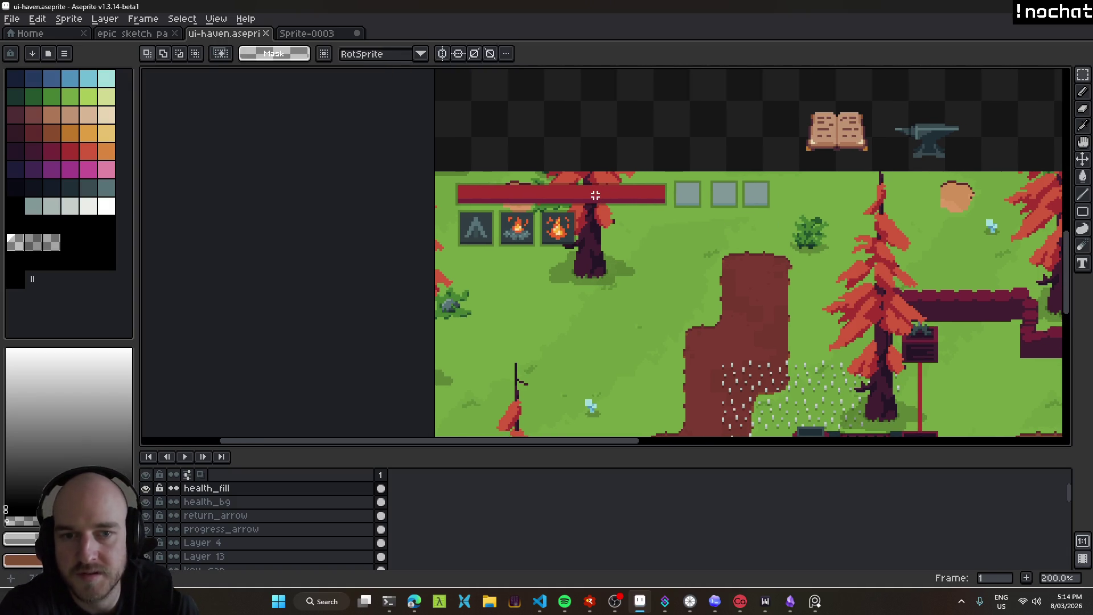
{"action": "key", "text": "v"}
{"action": "mouse_move", "coordinate": [588, 195]}
{"action": "left_mouse_down"}
{"action": "mouse_move", "coordinate": [633, 298]}
{"action": "mouse_move", "coordinate": [589, 228]}
{"action": "left_mouse_up"}
{"action": "key", "text": "ctrl+z"}
{"action": "scroll", "coordinate": [546, 198], "scroll_direction": "up", "scroll_amount": 2}
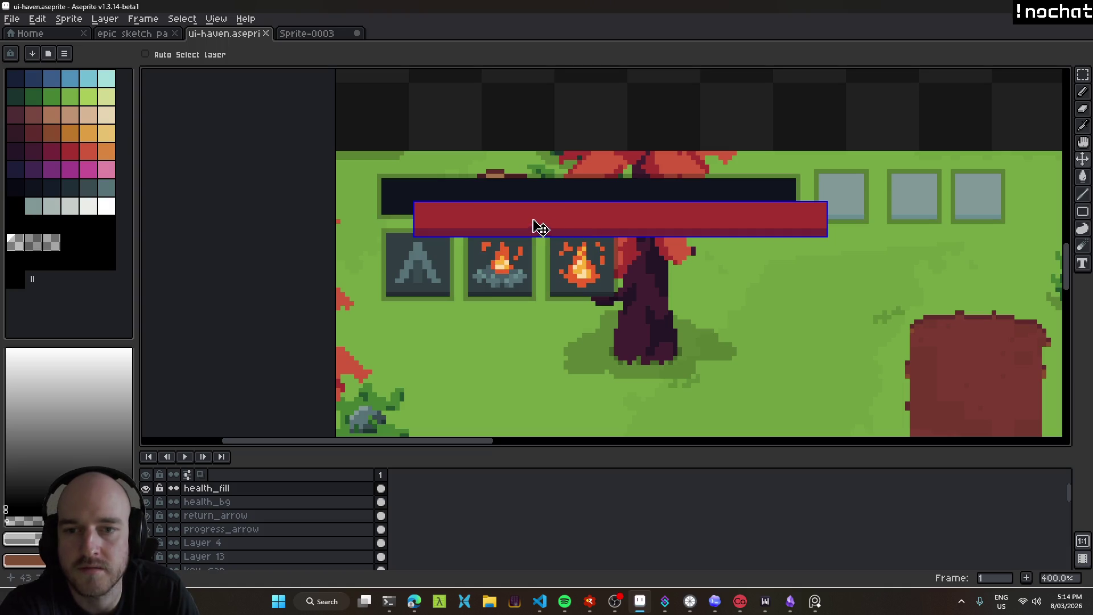
{"action": "key", "text": "ctrl+z"}
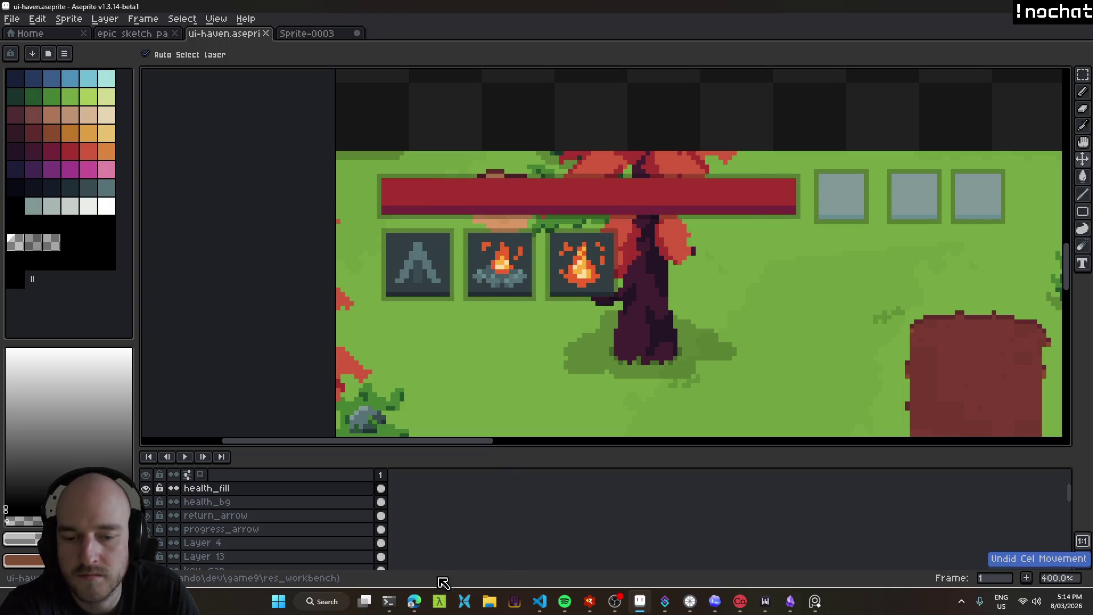
{"action": "left_click", "coordinate": [415, 601]}
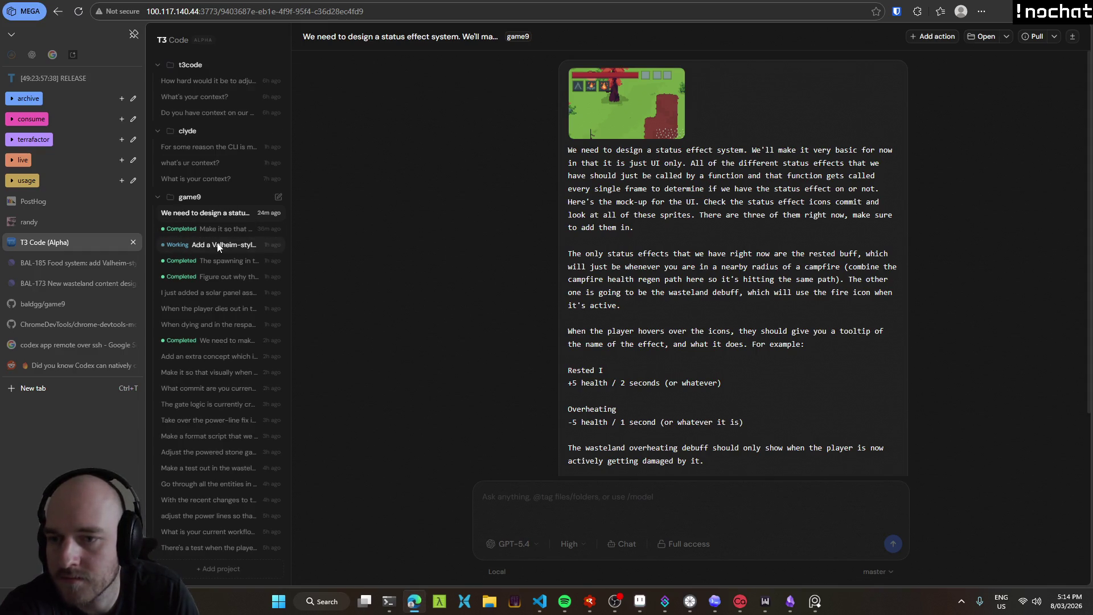
In the Valheim max health thread, draft 'You need to grow and shrink the health bar accordingly, by the way,'.
{"action": "left_click", "coordinate": [219, 245]}
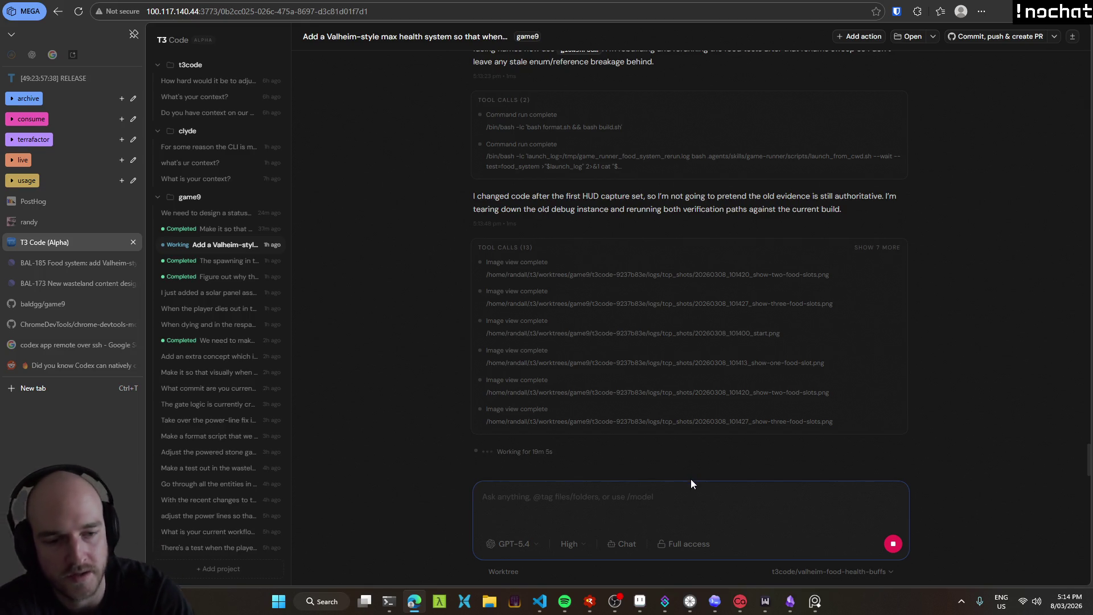
{"action": "type", "text": "You need to grow and shrink the health bar accordingly, by the way"}
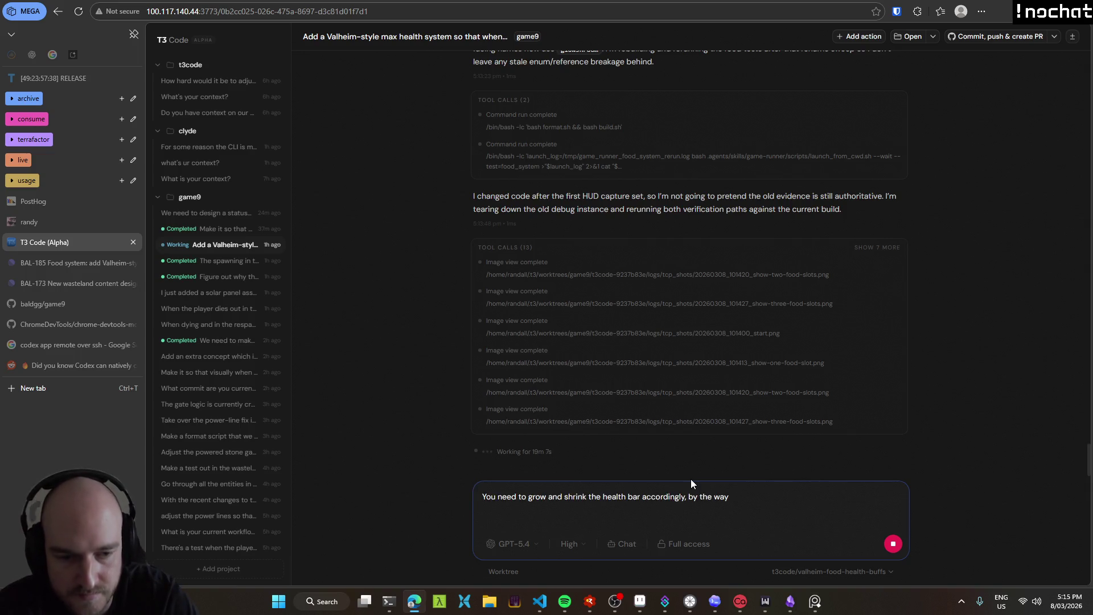
{"action": "type", "text": ","}
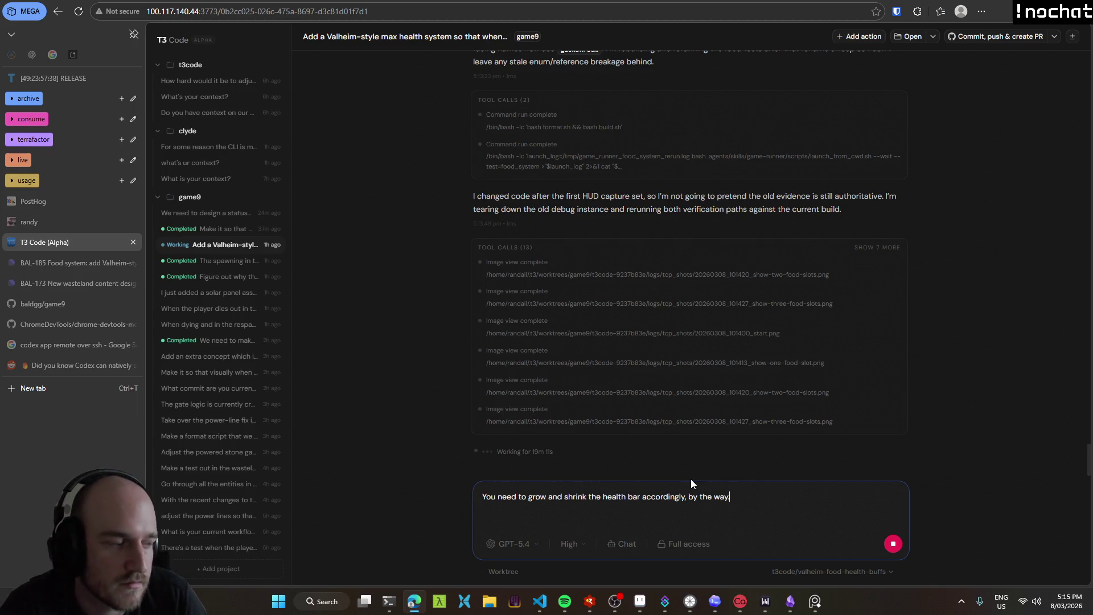
{"action": "left_click", "coordinate": [616, 602]}
{"action": "left_click", "coordinate": [616, 602]}
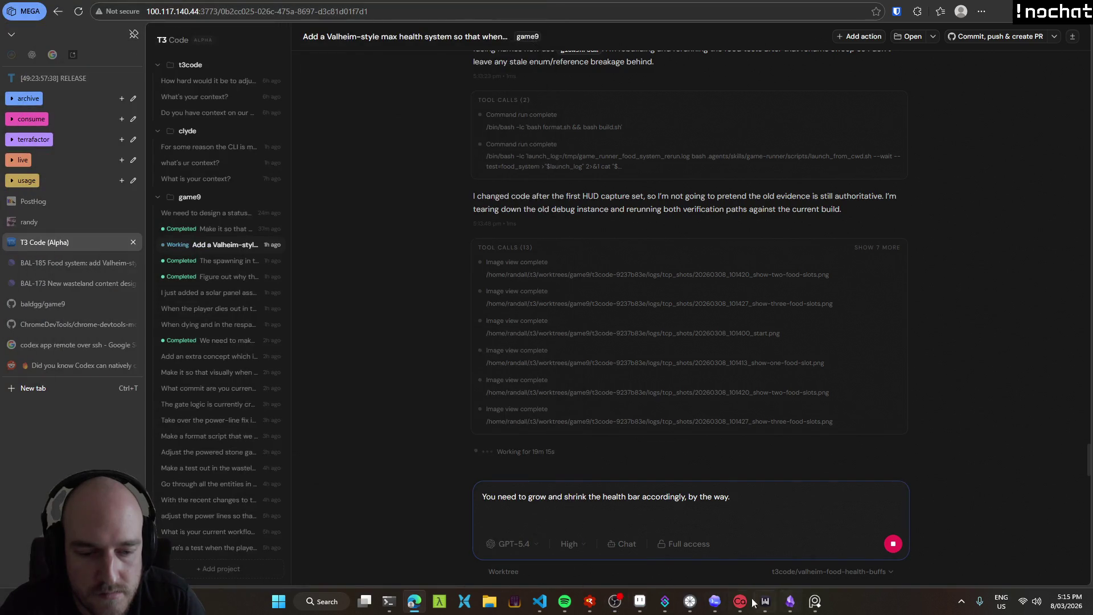
{"action": "left_click", "coordinate": [640, 601]}
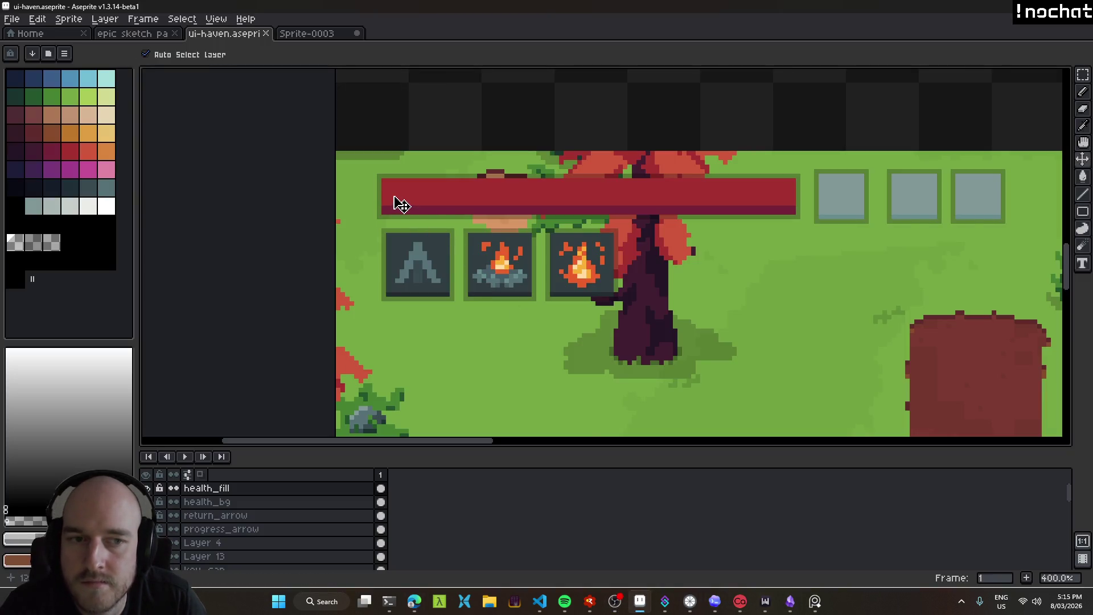
Select the health_bg layer and save the UI sprite.
{"action": "scroll", "coordinate": [401, 205], "scroll_direction": "up", "scroll_amount": 1}
{"action": "scroll", "coordinate": [402, 206], "scroll_direction": "up", "scroll_amount": 1}
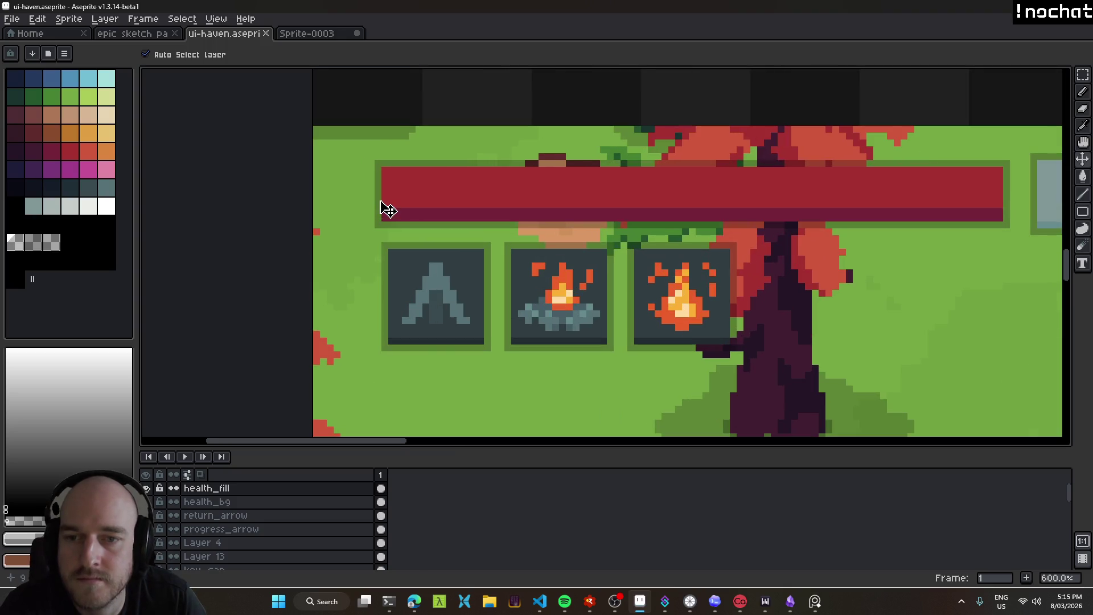
{"action": "mouse_move", "coordinate": [432, 208]}
{"action": "left_mouse_down"}
{"action": "mouse_move", "coordinate": [610, 325]}
{"action": "mouse_move", "coordinate": [446, 237]}
{"action": "left_mouse_up"}
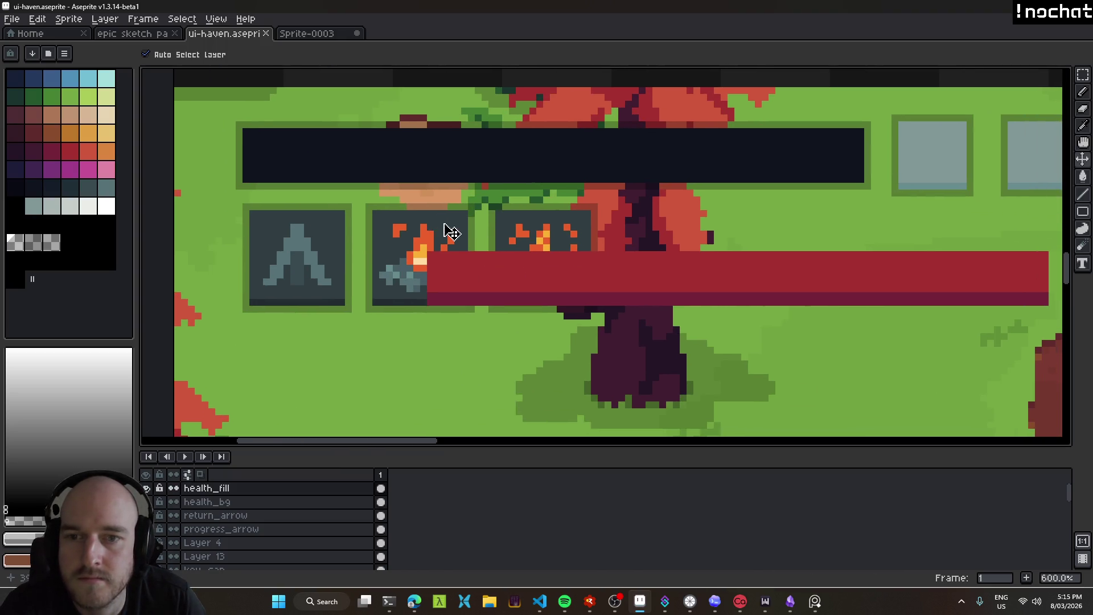
{"action": "left_click", "coordinate": [329, 157]}
{"action": "left_click_drag", "start_coordinate": [332, 164], "coordinate": [347, 175]}
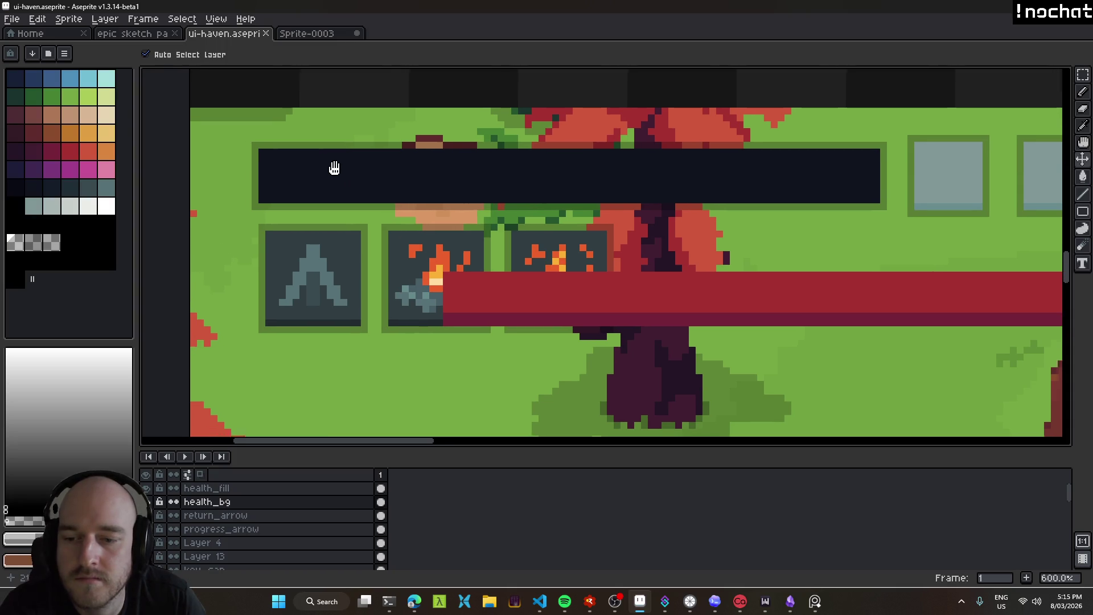
{"action": "scroll", "coordinate": [346, 173], "scroll_direction": "up", "scroll_amount": 1}
{"action": "scroll", "coordinate": [297, 163], "scroll_direction": "down", "scroll_amount": 1}
{"action": "key", "text": "b"}
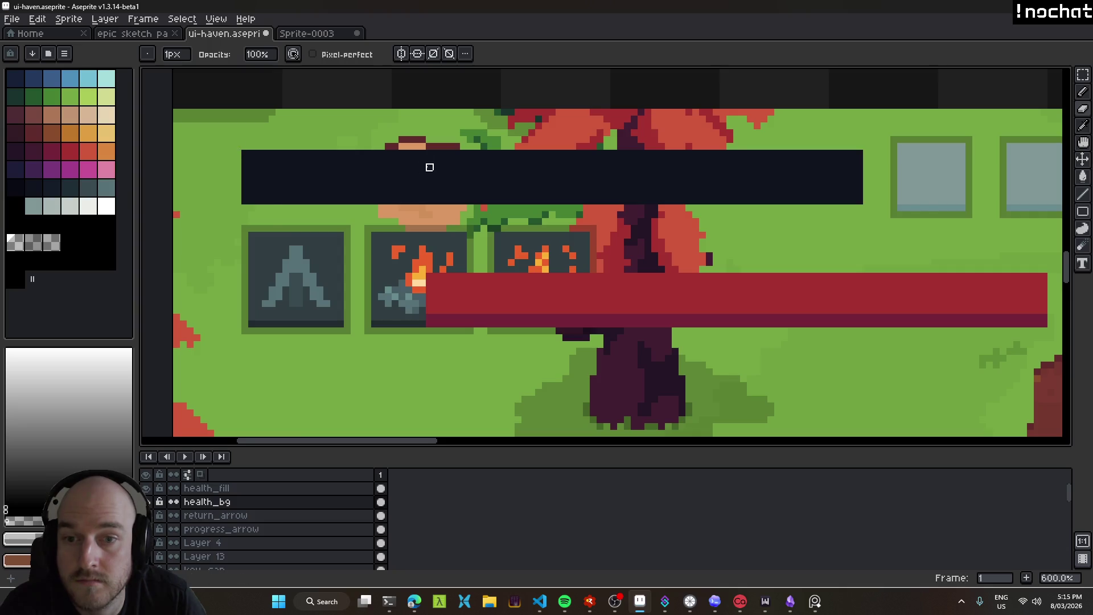
{"action": "scroll", "coordinate": [439, 174], "scroll_direction": "down", "scroll_amount": 4}
{"action": "key", "text": "ctrl+s"}
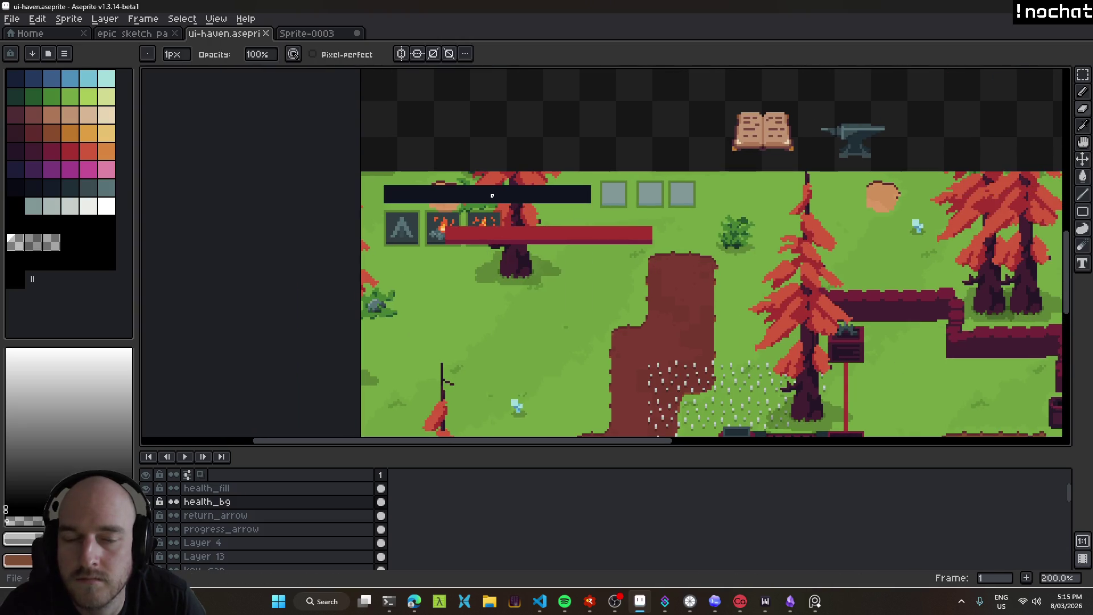
Move the red health_fill bar so it sits exactly over the dark health bar background.
{"action": "scroll", "coordinate": [492, 195], "scroll_direction": "up", "scroll_amount": 4}
{"action": "key", "text": "alt"}
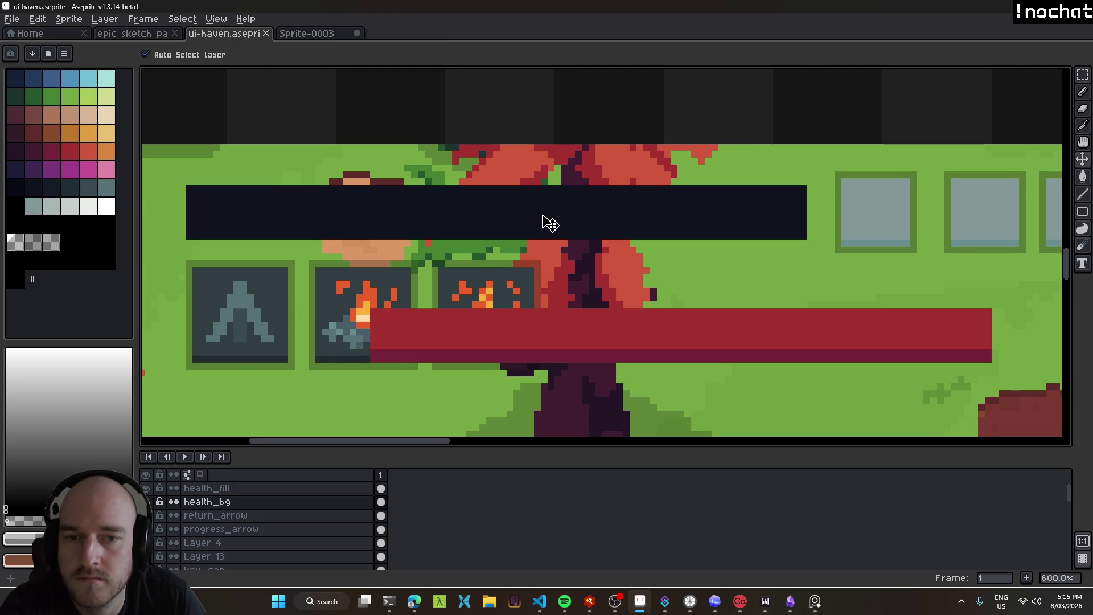
{"action": "scroll", "coordinate": [537, 219], "scroll_direction": "down", "scroll_amount": 5}
{"action": "scroll", "coordinate": [576, 224], "scroll_direction": "down", "scroll_amount": 1}
{"action": "scroll", "coordinate": [575, 223], "scroll_direction": "up", "scroll_amount": 2}
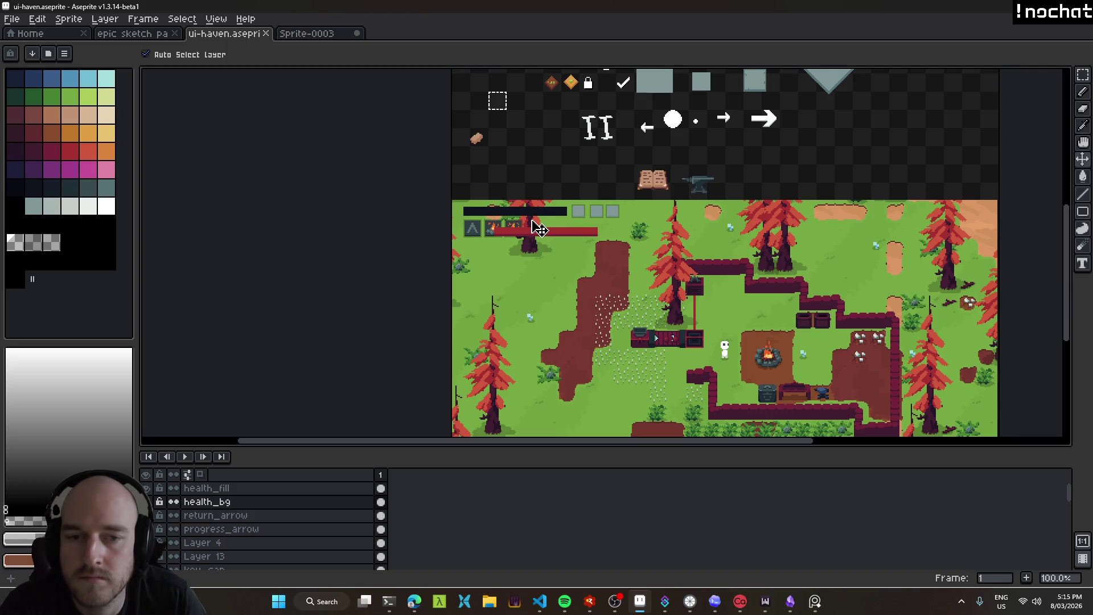
{"action": "scroll", "coordinate": [529, 221], "scroll_direction": "up", "scroll_amount": 1}
{"action": "scroll", "coordinate": [512, 220], "scroll_direction": "up", "scroll_amount": 2}
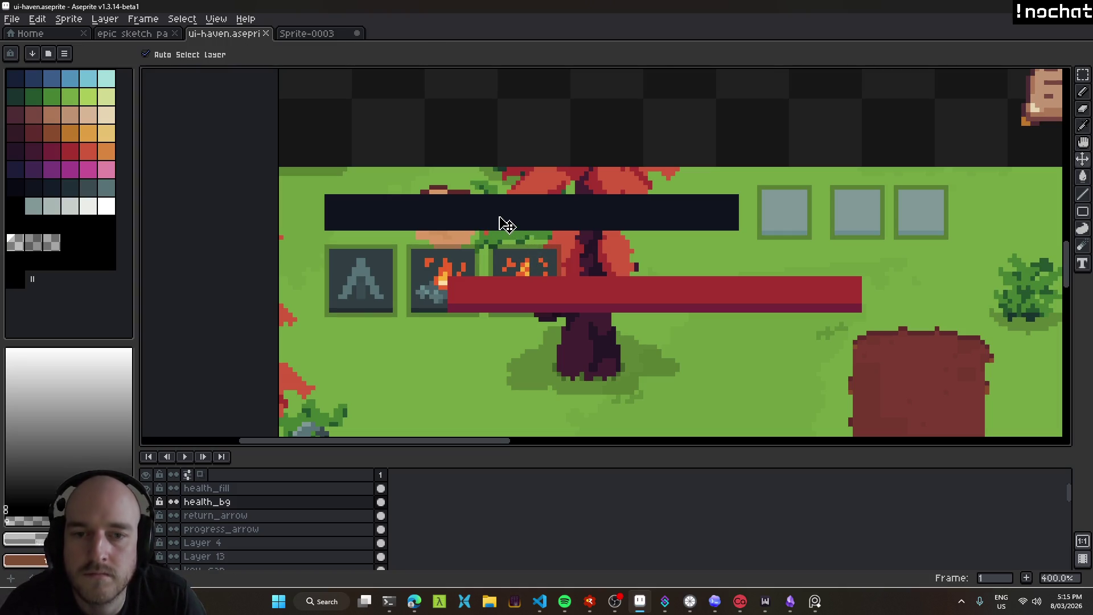
{"action": "scroll", "coordinate": [508, 231], "scroll_direction": "down", "scroll_amount": 2}
{"action": "scroll", "coordinate": [508, 230], "scroll_direction": "down", "scroll_amount": 1}
{"action": "scroll", "coordinate": [508, 230], "scroll_direction": "up", "scroll_amount": 2}
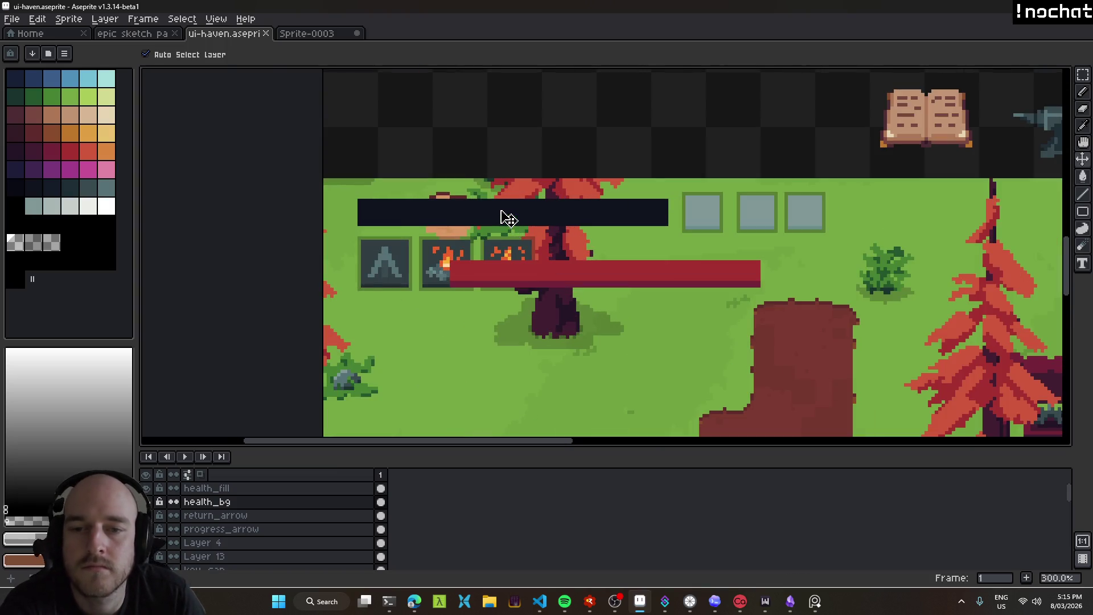
{"action": "key", "text": "ctrl+shift+x"}
{"action": "key", "text": "v"}
{"action": "left_click_drag", "start_coordinate": [446, 232], "coordinate": [430, 221]}
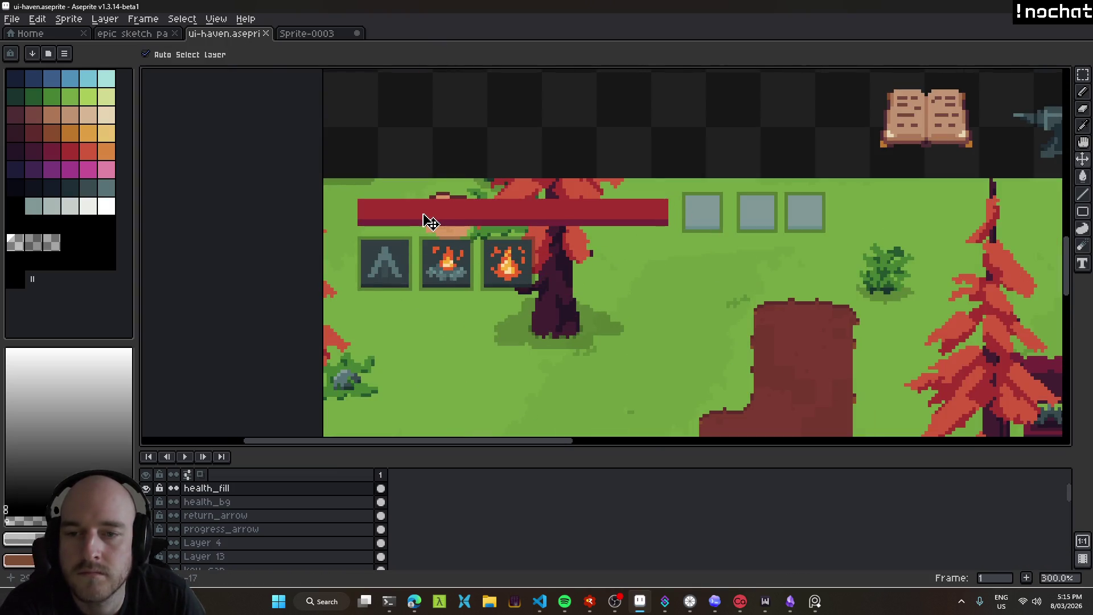
{"action": "left_click", "coordinate": [539, 601]}
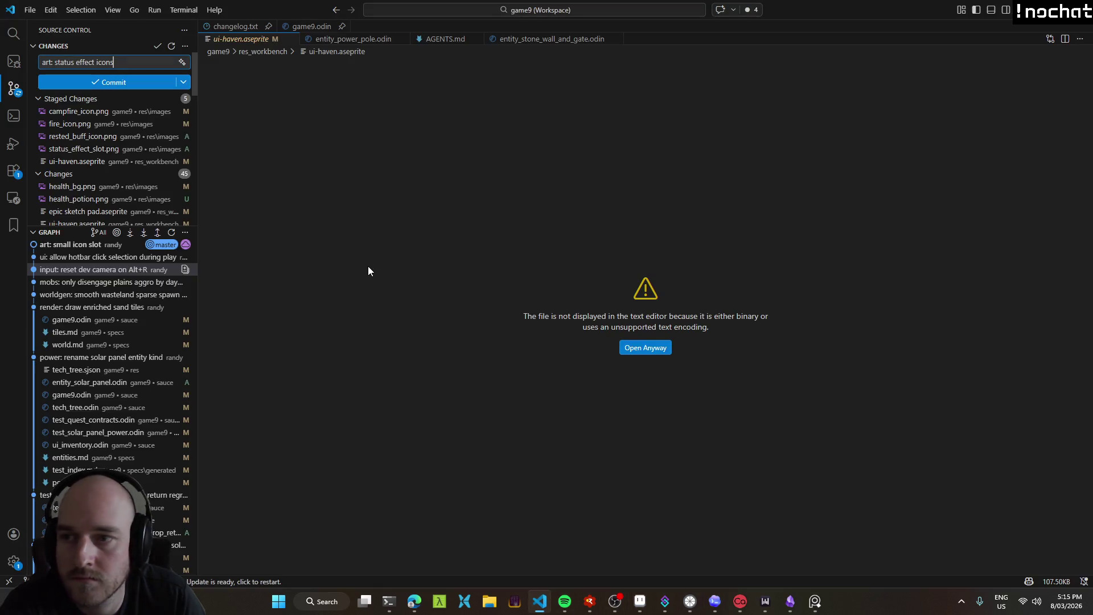
Extend the health-bar draft: stretch both the bg and the fill over a quad of your own sizing.
{"action": "left_click", "coordinate": [400, 607]}
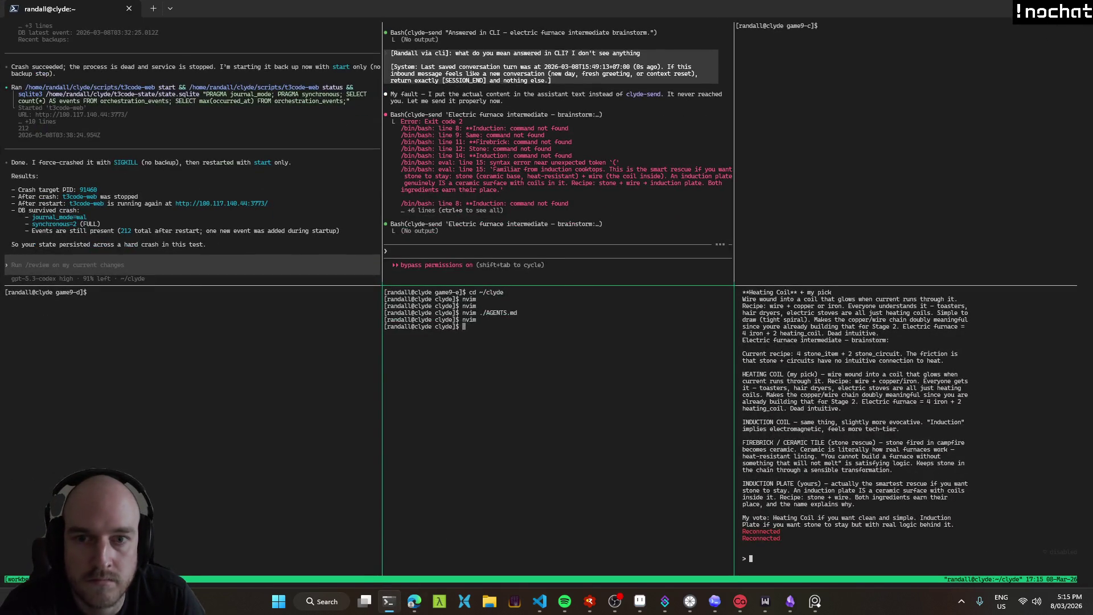
{"action": "key", "text": "alt+Tab"}
{"action": "left_click", "coordinate": [415, 601]}
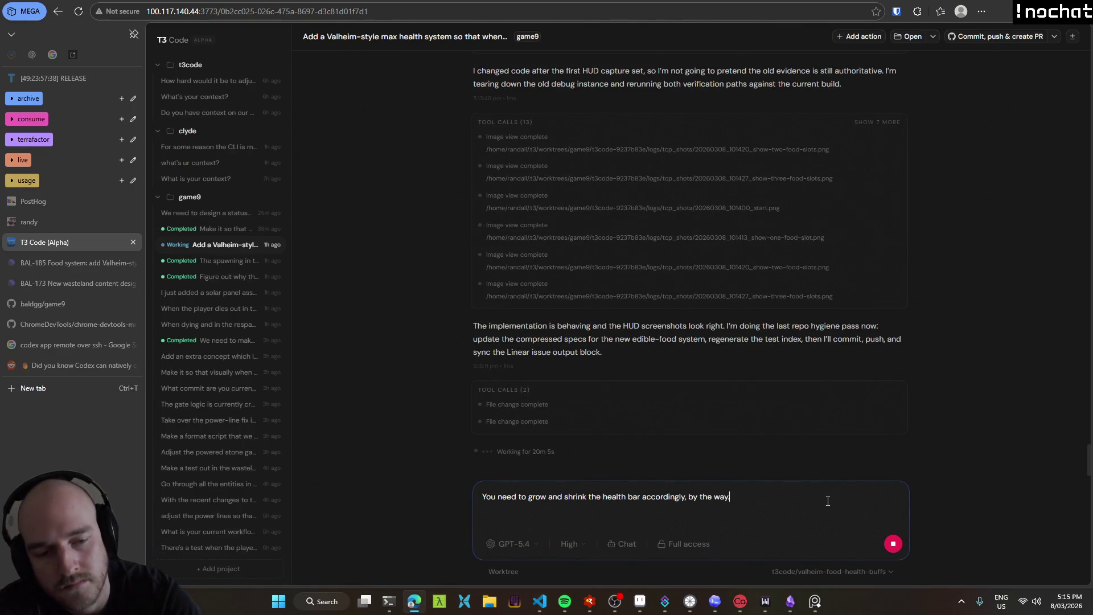
{"action": "key", "text": "BackSpace"}
{"action": "key", "text": "BackSpace"}
{"action": "key", "text": "BackSpace"}
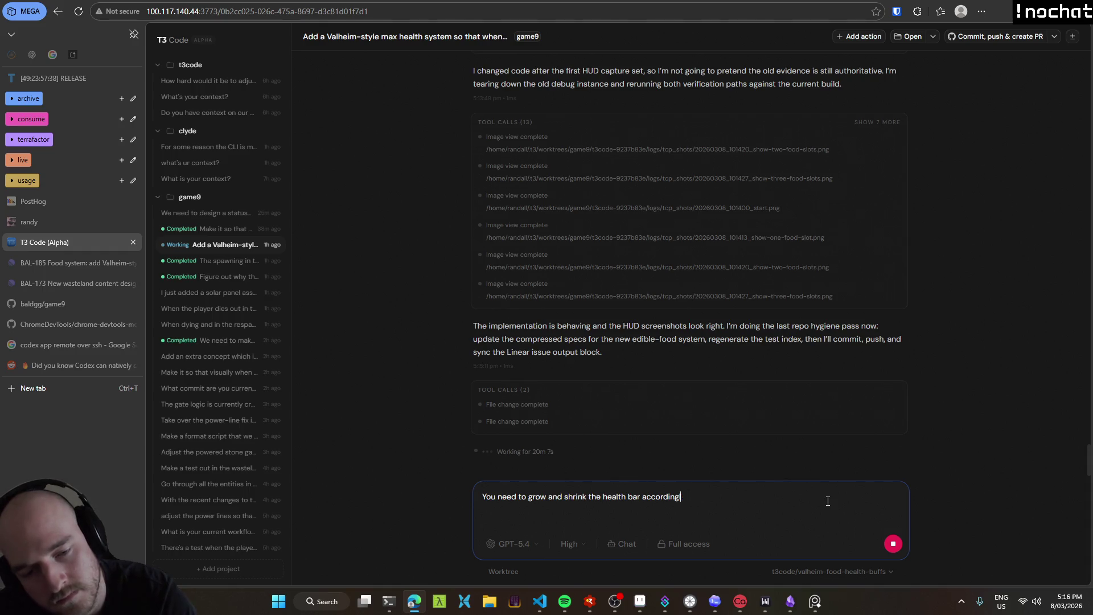
{"action": "type", "text": " to the max health btw. You can"}
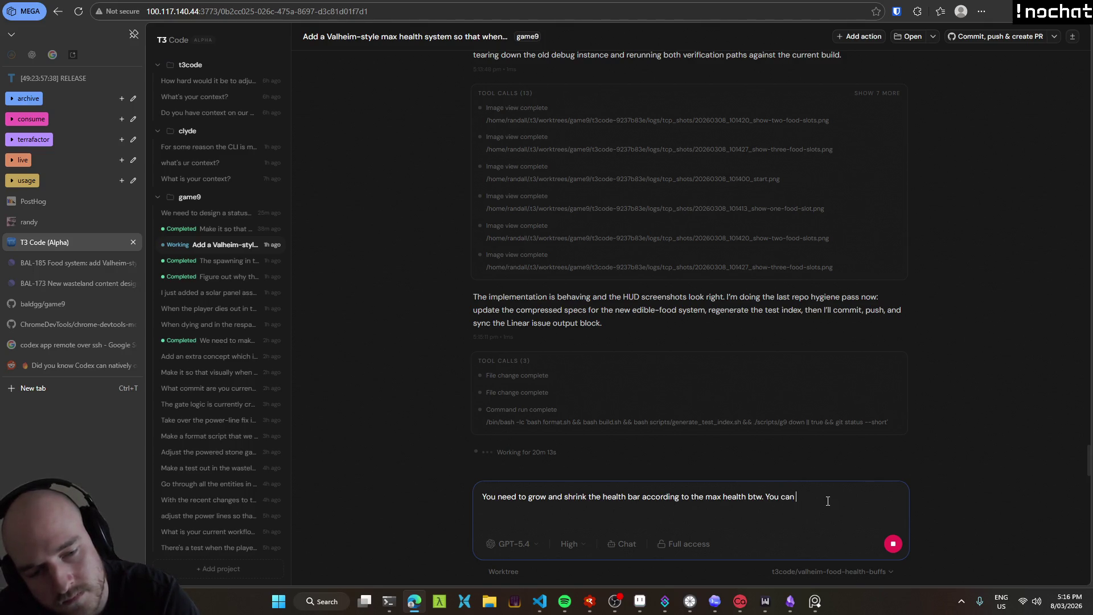
{"action": "type", "text": "stretch both the bg and the fill over a quad of your own sizing."}
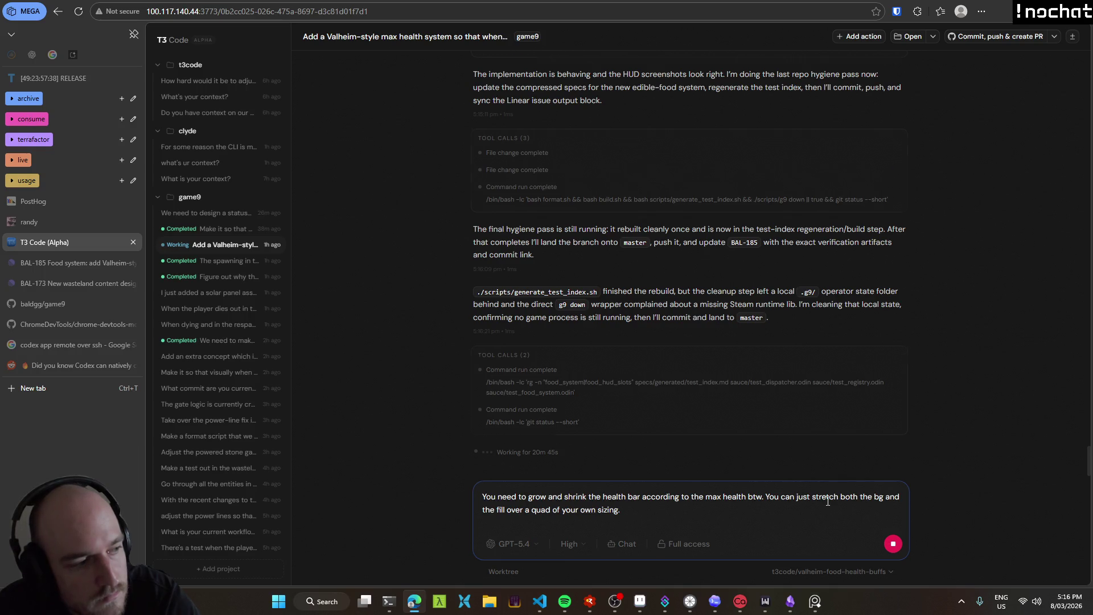
Send the follow-up about stretching the health bar to match max health.
{"action": "key", "text": "Return"}
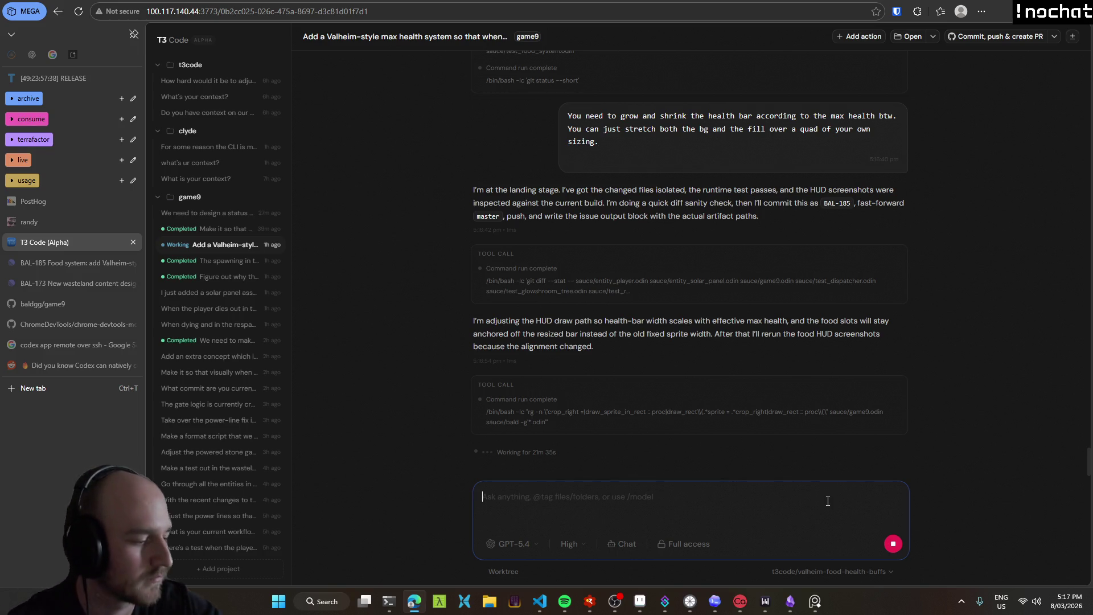
Minimize OBS and close the ui-haven.aseprite preview tab in VS Code.
{"action": "left_click", "coordinate": [617, 601]}
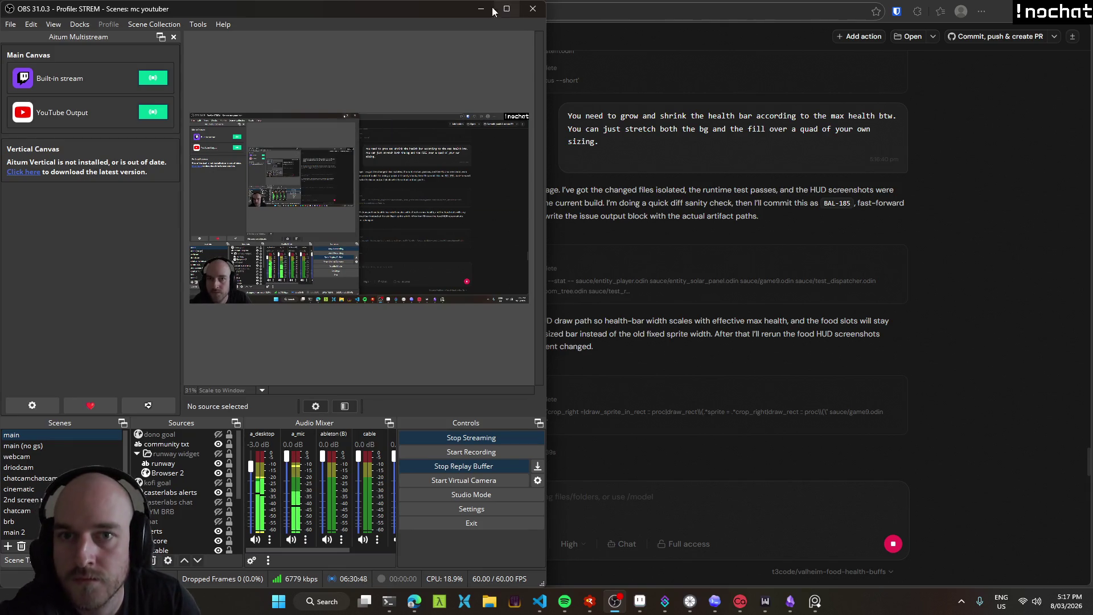
{"action": "left_click", "coordinate": [481, 9]}
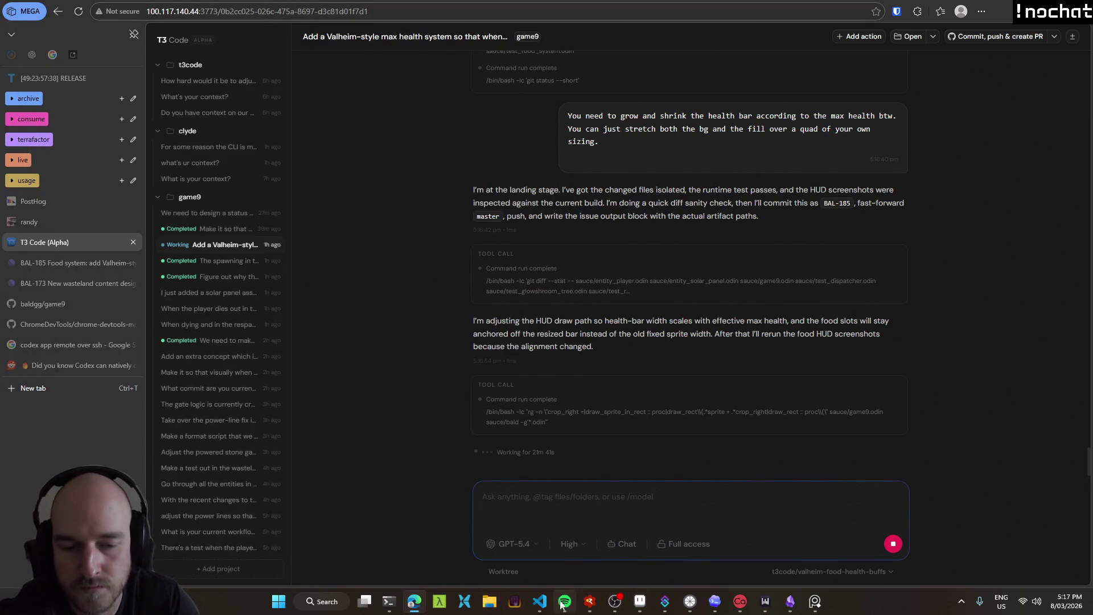
{"action": "left_click", "coordinate": [540, 601]}
{"action": "mouse_move", "coordinate": [241, 39]}
{"action": "middle_click", "coordinate": [263, 43]}
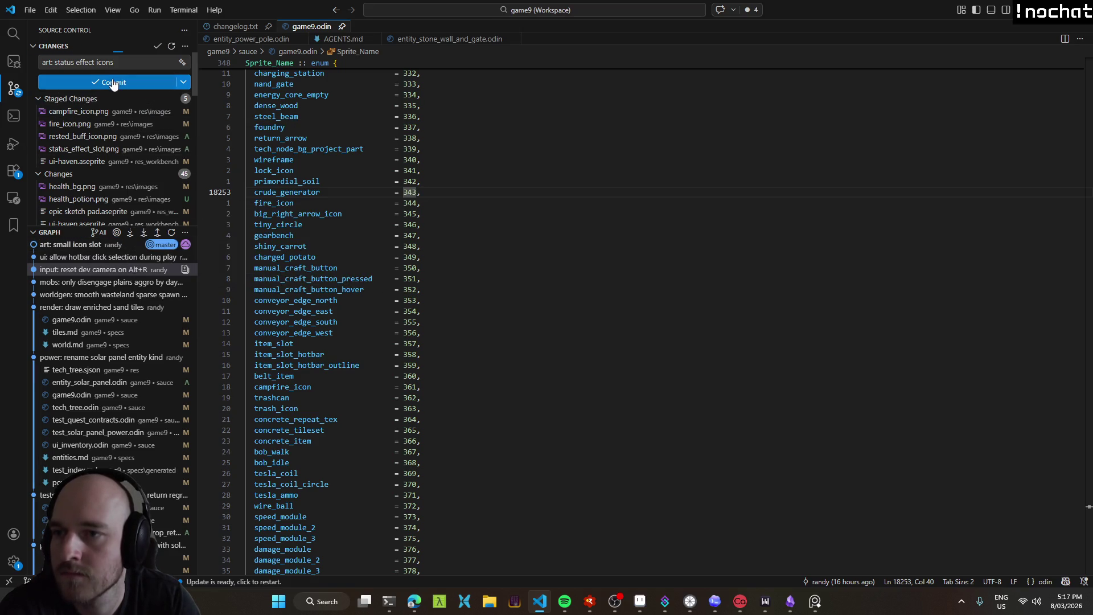
{"action": "mouse_move", "coordinate": [94, 98]}
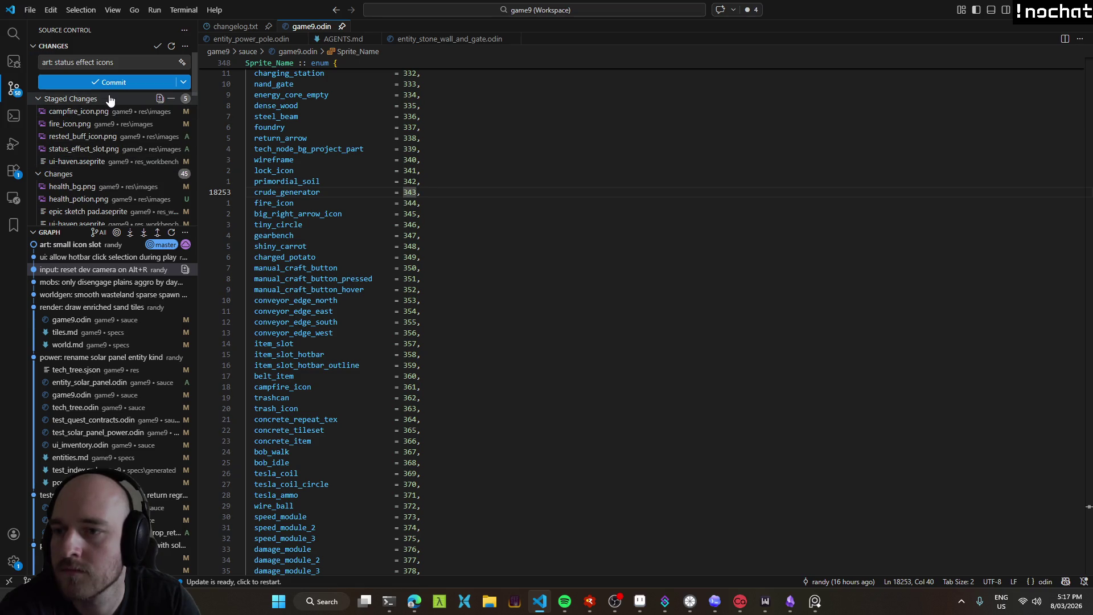
Commit the staged art as 'art: status effect icons' and preview the changed health_bg.png.
{"action": "left_click", "coordinate": [120, 84]}
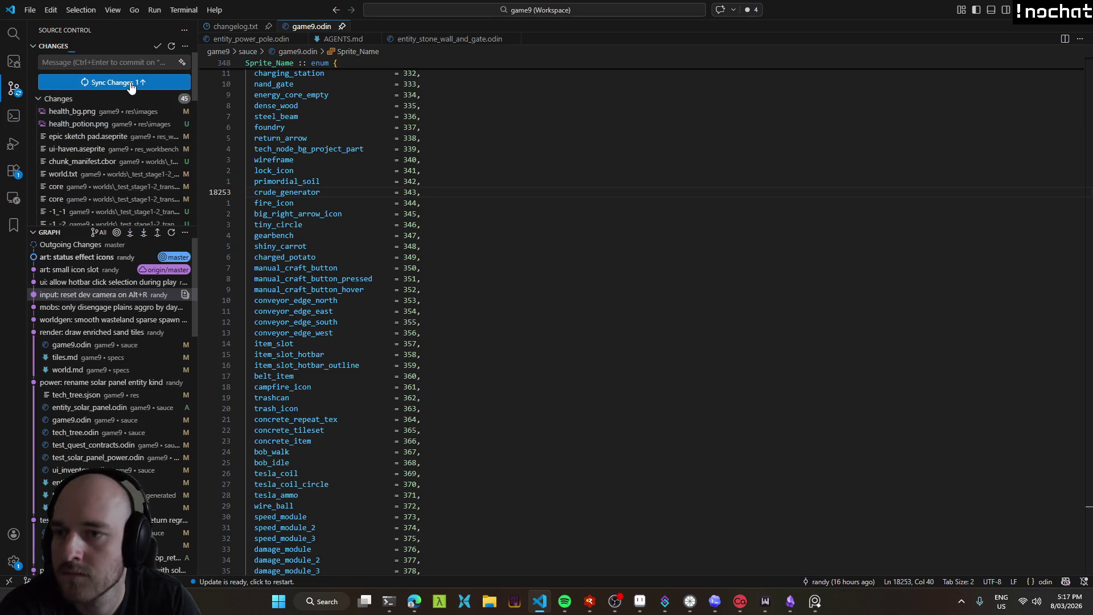
{"action": "left_click", "coordinate": [94, 114]}
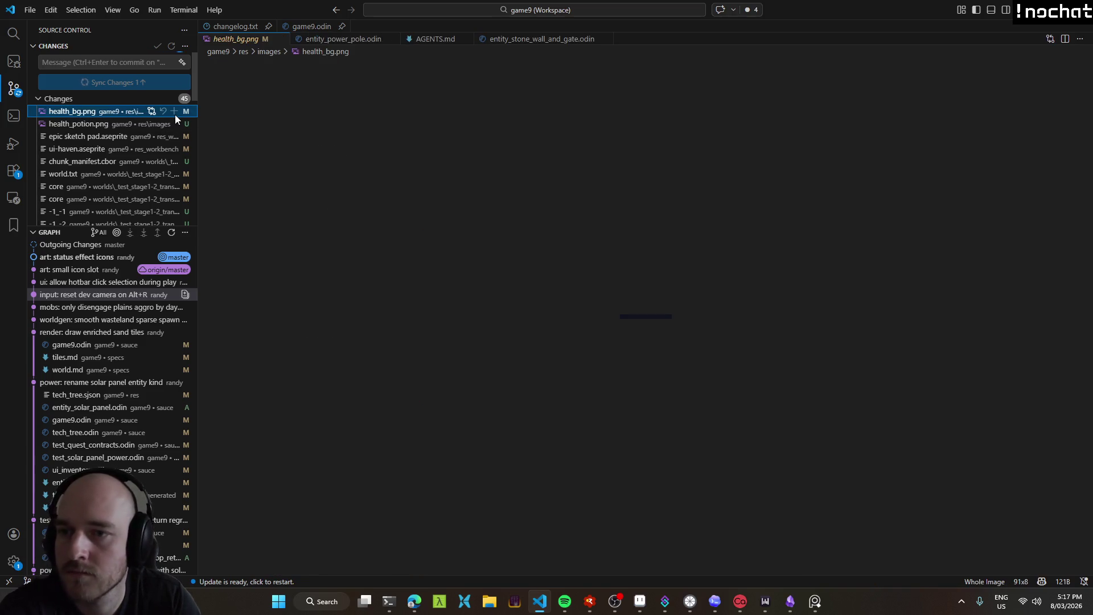
{"action": "left_click", "coordinate": [541, 603]}
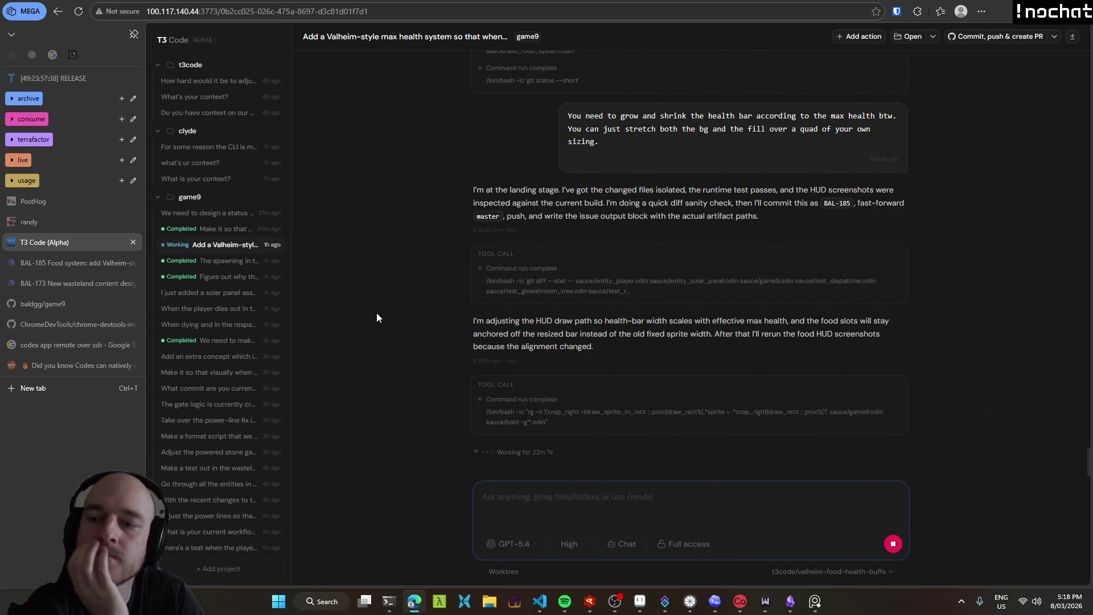
Close the Codex, DevTools, BAL-185 and game9 repository tabs, then open the Stumpy-menacing thread.
{"action": "middle_click", "coordinate": [80, 364]}
{"action": "middle_click", "coordinate": [59, 346]}
{"action": "middle_click", "coordinate": [62, 325]}
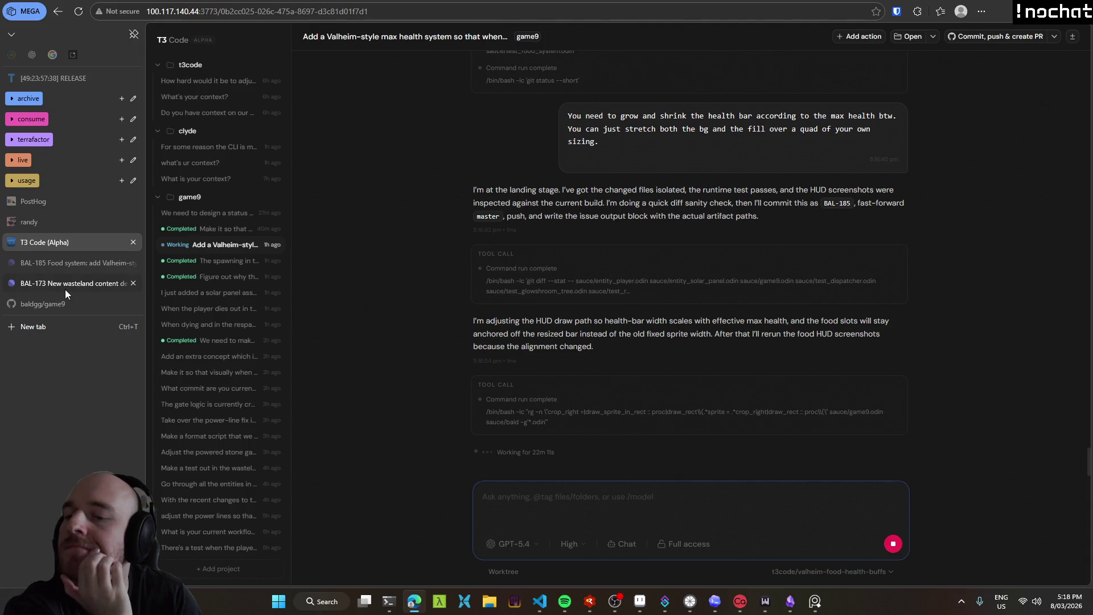
{"action": "middle_click", "coordinate": [71, 266]}
{"action": "middle_click", "coordinate": [66, 284]}
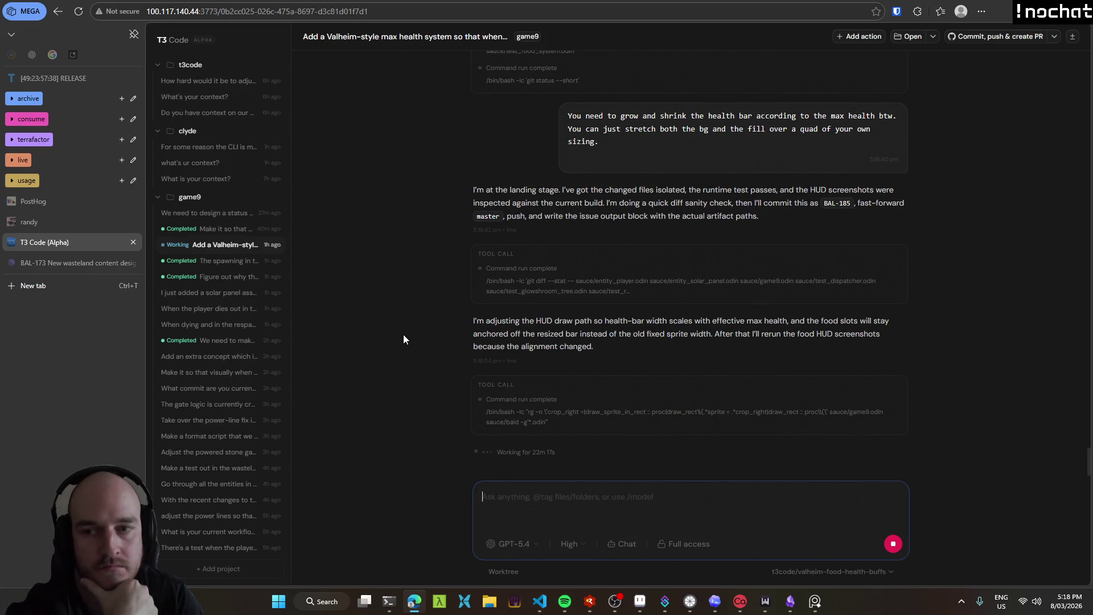
{"action": "mouse_move", "coordinate": [223, 339]}
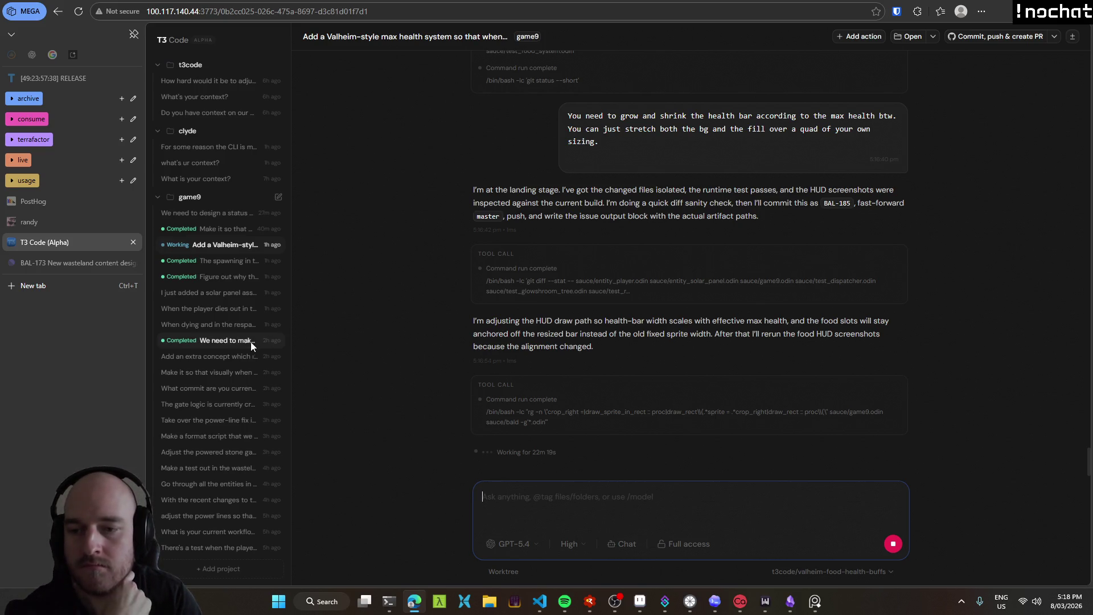
{"action": "left_click", "coordinate": [237, 340]}
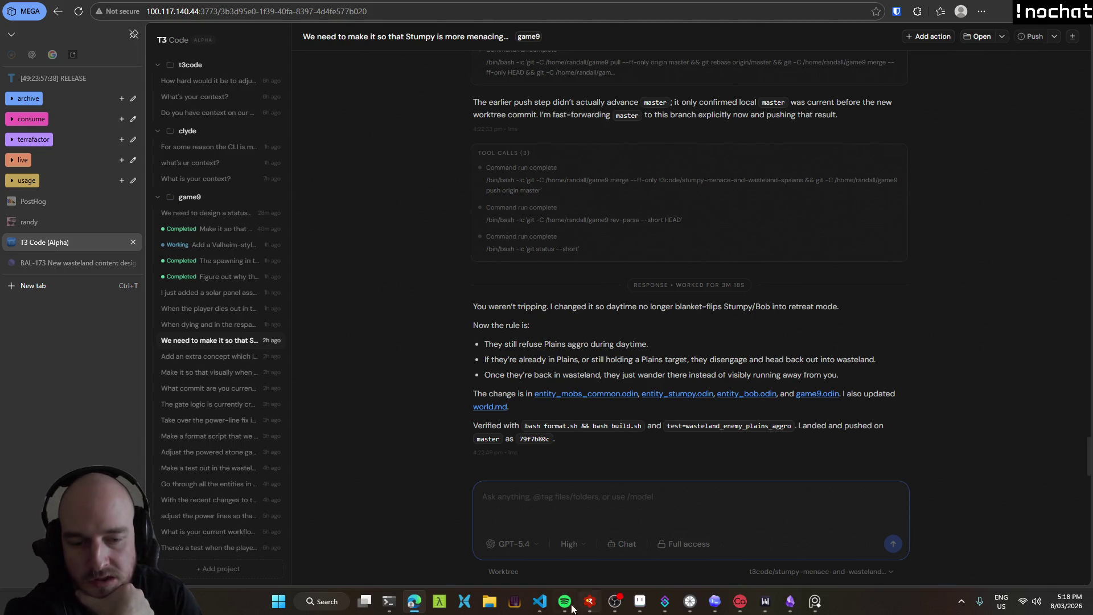
Return to game9.odin, run the Windows build task, and launch the game under the RAD Debugger.
{"action": "left_click", "coordinate": [540, 601]}
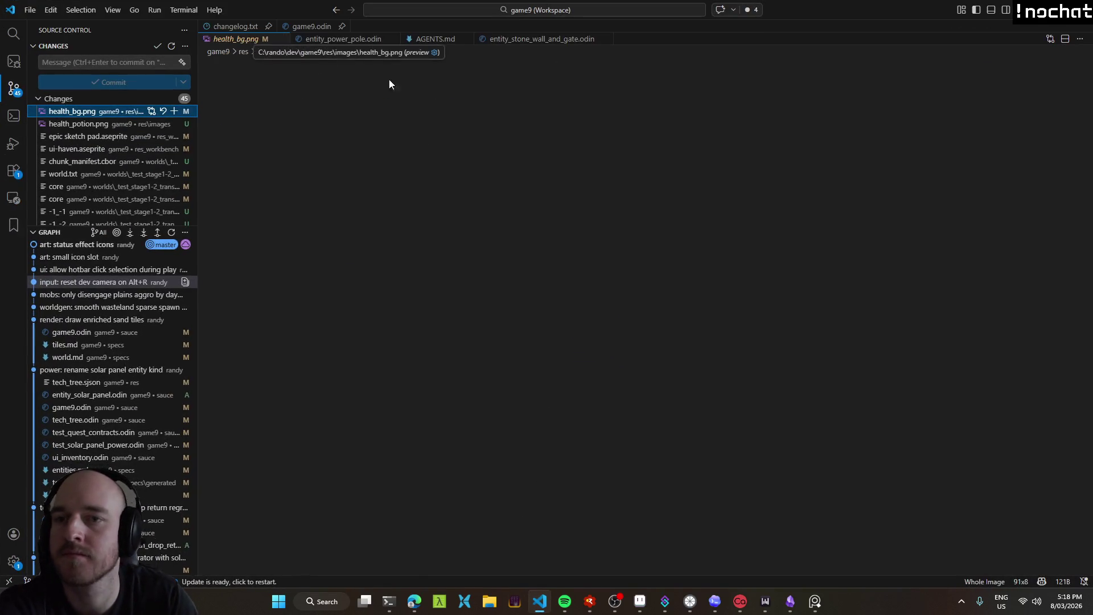
{"action": "key", "text": "ctrl+Tab"}
{"action": "key", "text": "ctrl+shift+b"}
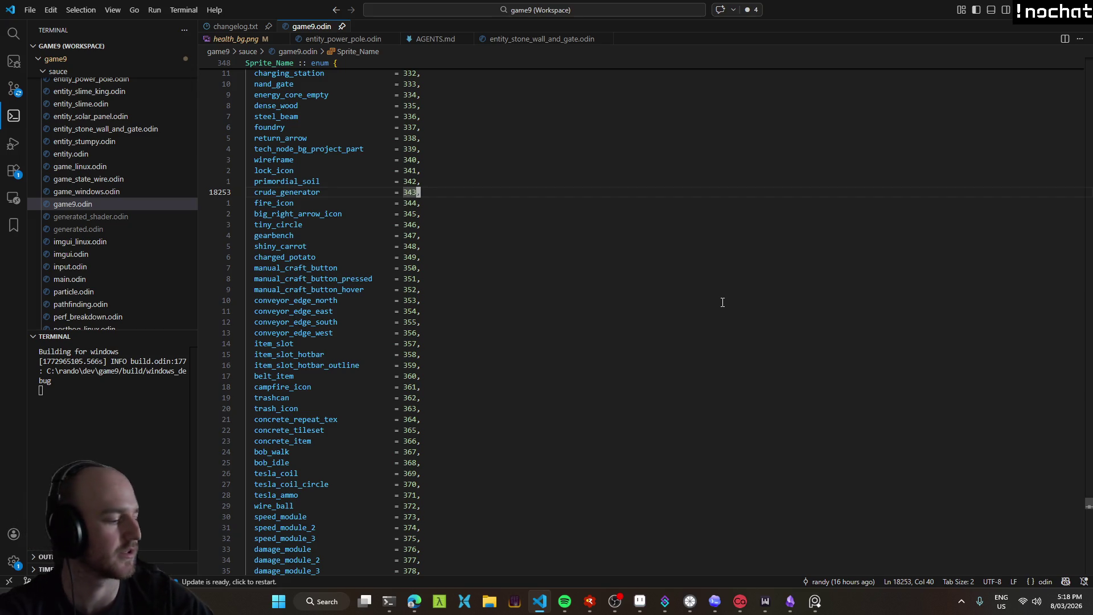
{"action": "key", "text": "alt+Tab"}
{"action": "key", "text": "F5"}
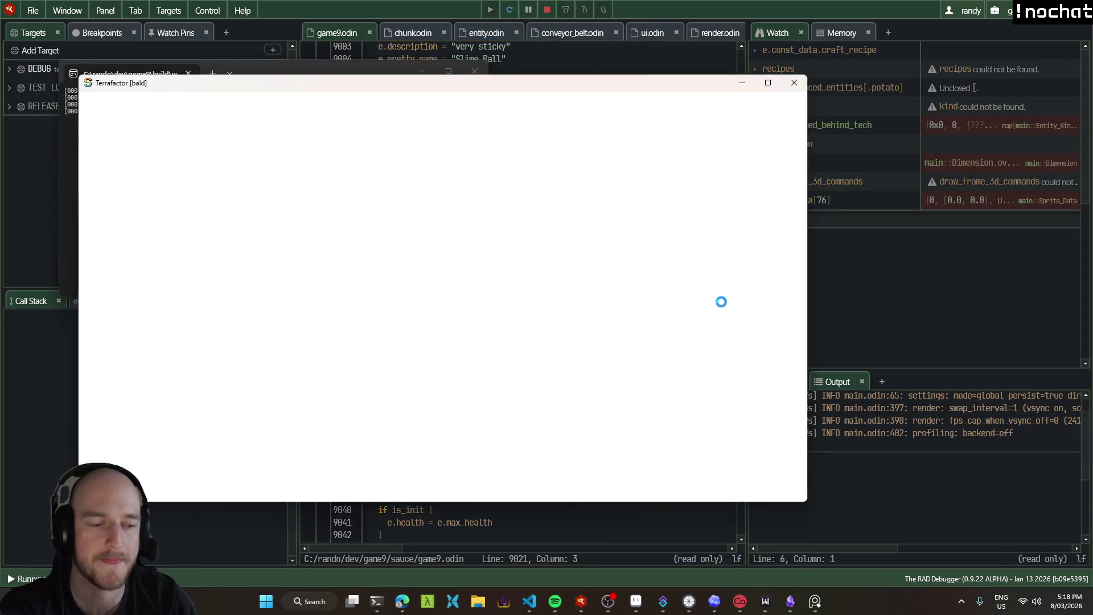
Browse the crafting recipes, checking the materials list and the Potato Seeds recipe.
{"action": "key", "text": "a"}
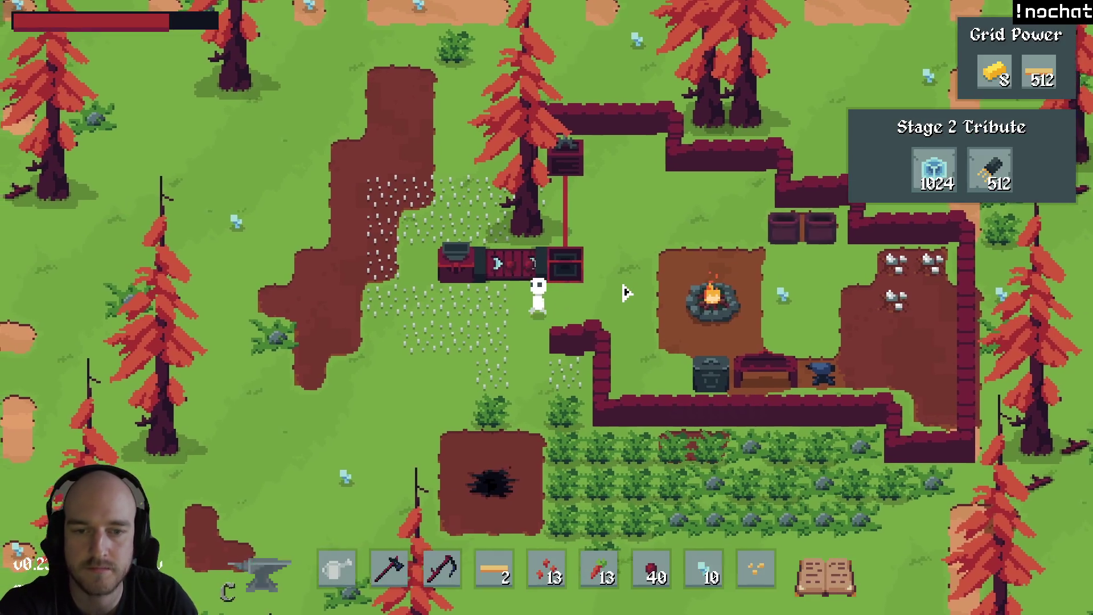
{"action": "key", "text": "s"}
{"action": "key", "text": "c"}
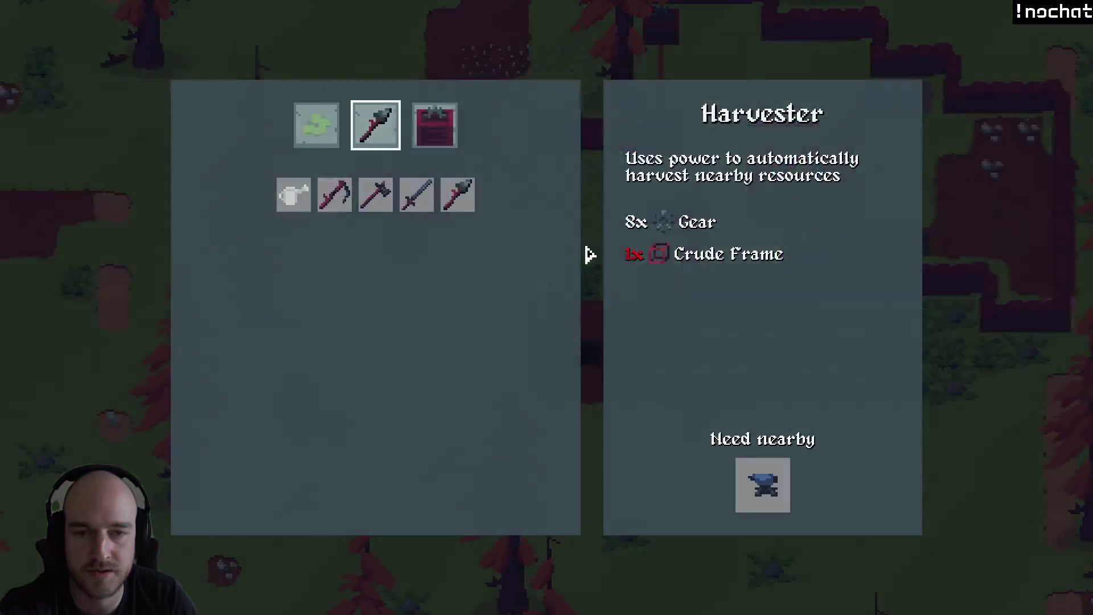
{"action": "key", "text": "q"}
{"action": "left_click", "coordinate": [335, 194]}
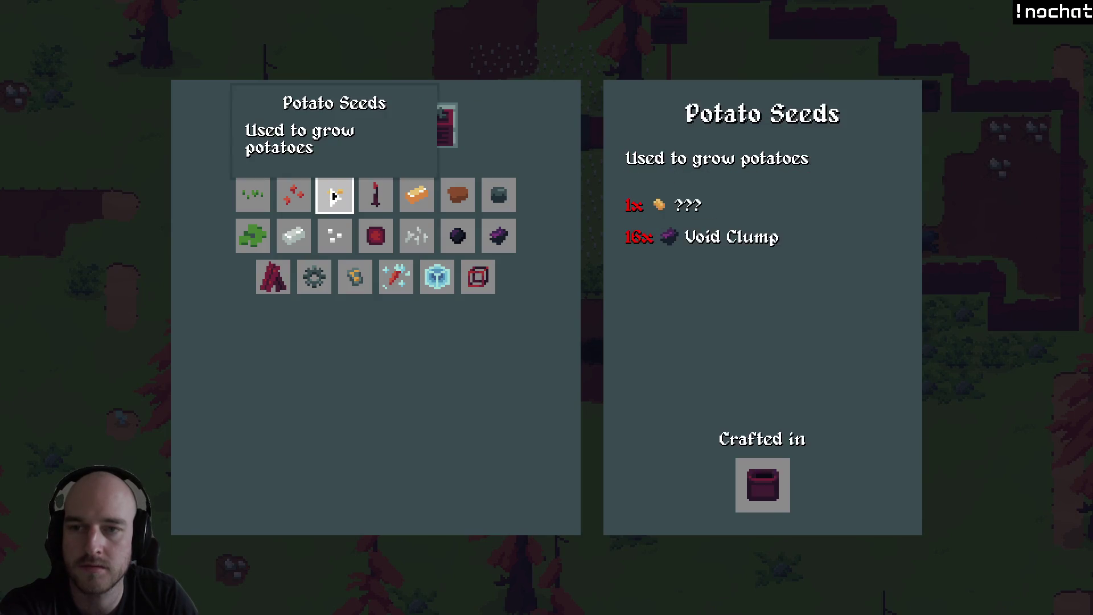
{"action": "key", "text": "c"}
Walk left into the wasteland sand, view the map overview, then return to T3 Code.
{"action": "key", "text": "a"}
{"action": "key", "text": "w"}
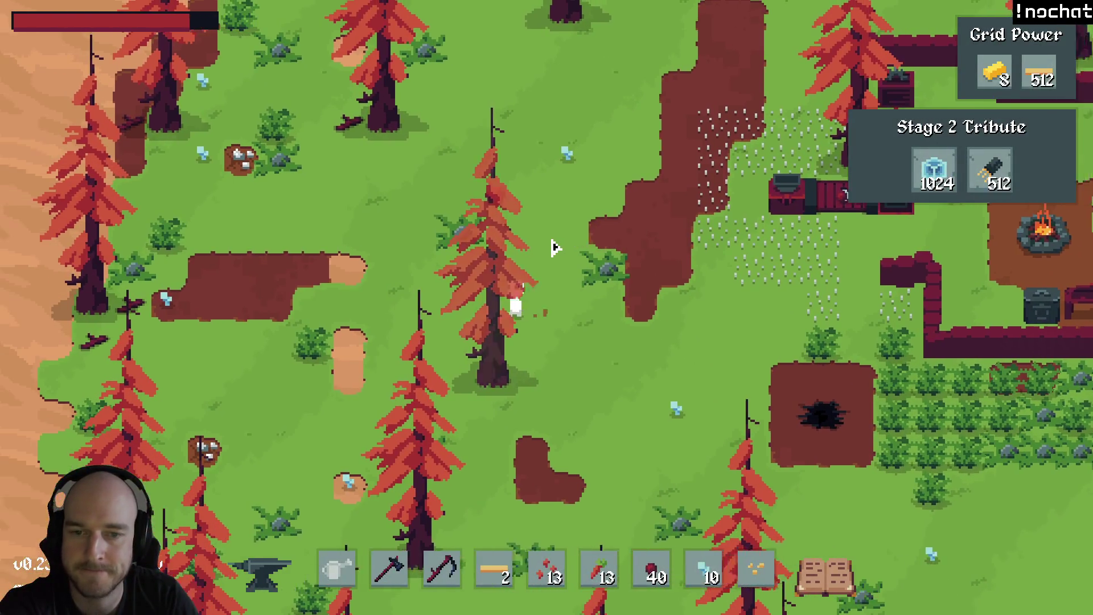
{"action": "key", "text": "2"}
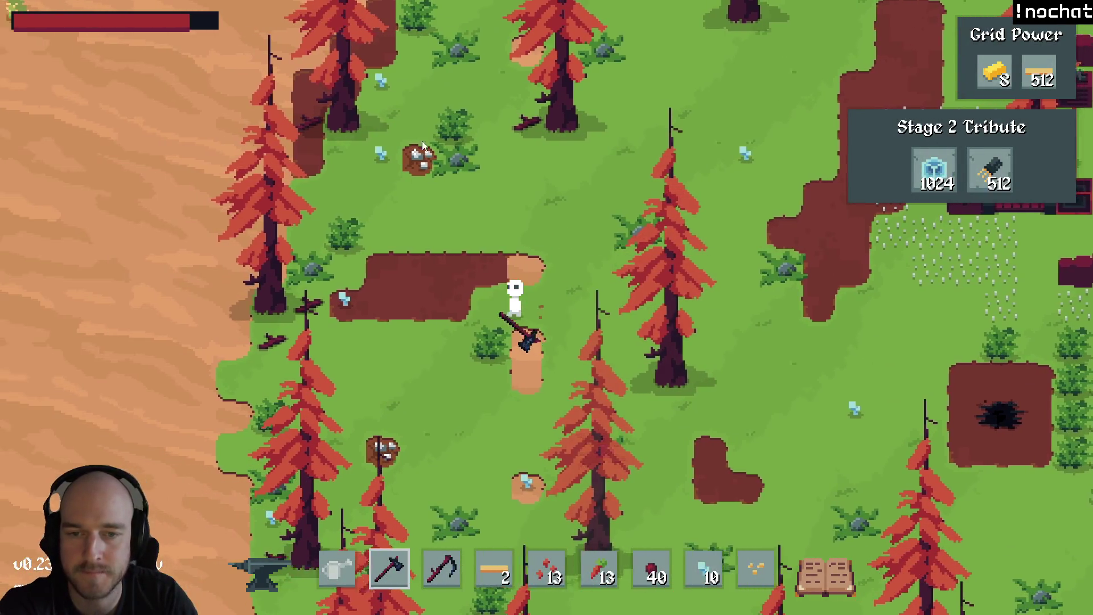
{"action": "key", "text": "a"}
{"action": "key", "text": "w"}
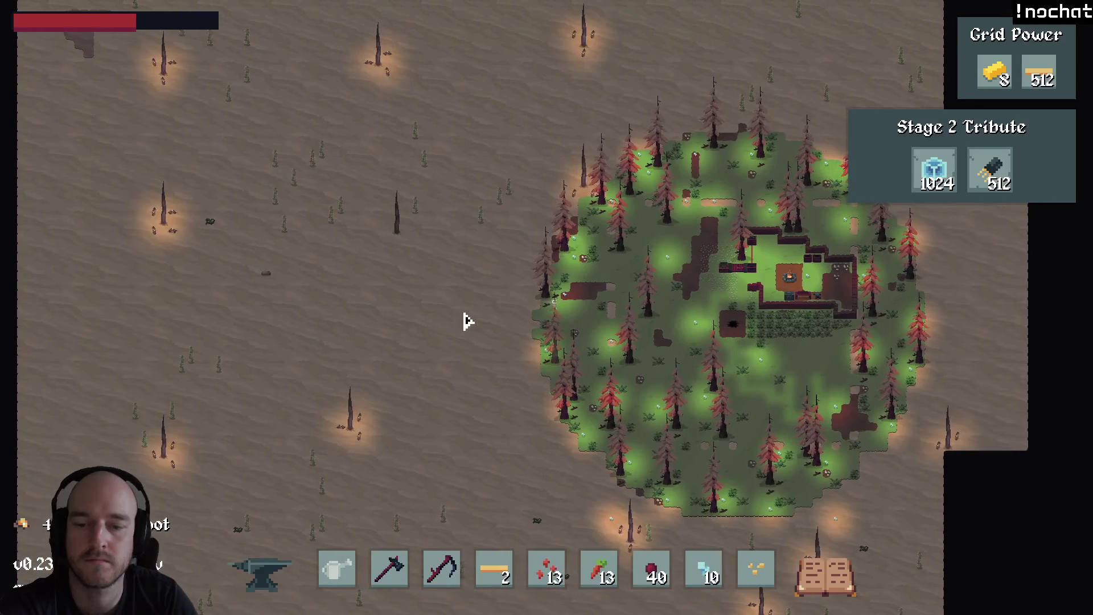
{"action": "key", "text": "m"}
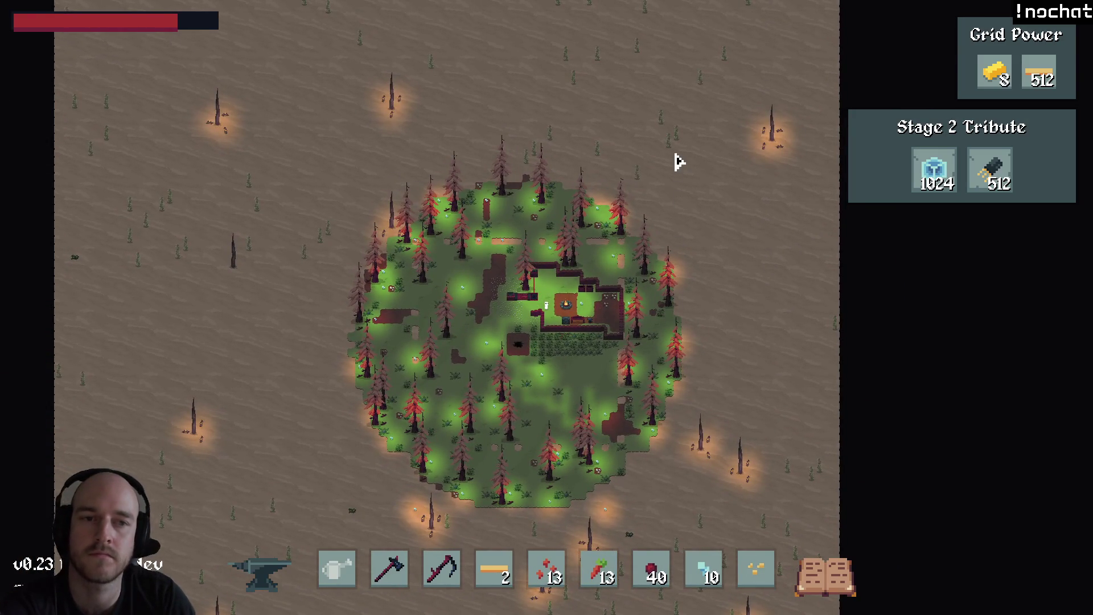
{"action": "key", "text": "alt+Tab"}
{"action": "left_click", "coordinate": [414, 601]}
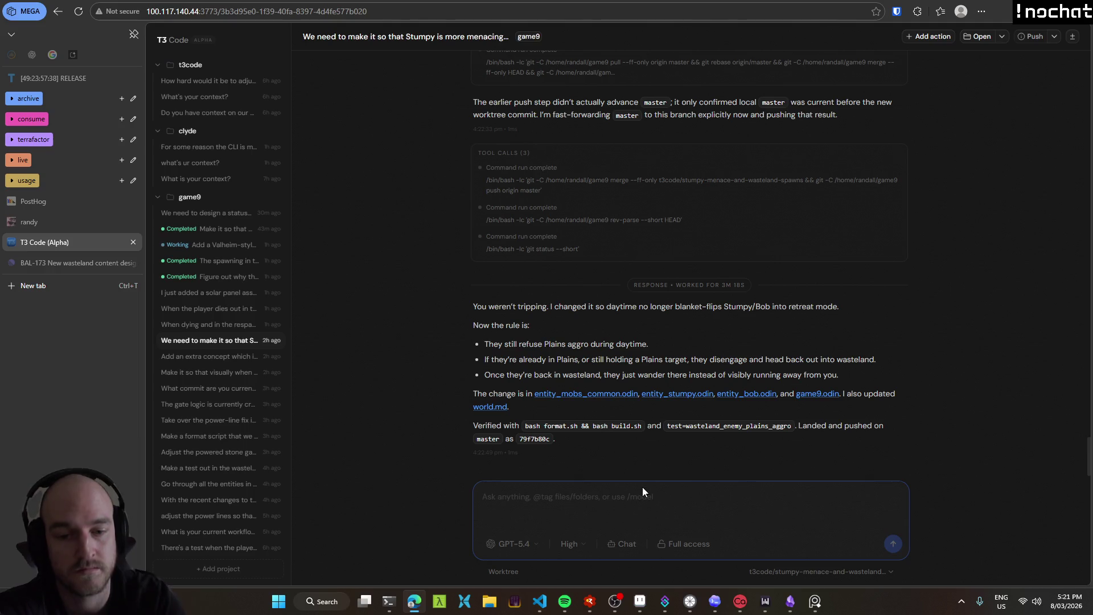
Write that few mobs spawn day or night and ask for a test measuring average mob counts.
{"action": "type", "text": "I'm not seeing a whole lot of spawn during the daytime and for that matter night time"}
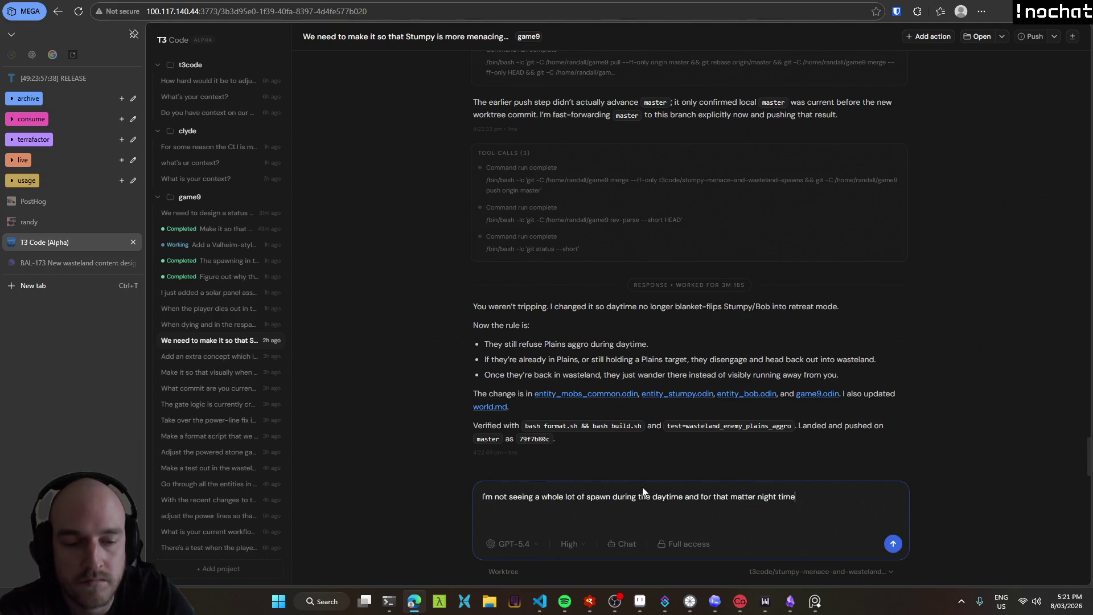
{"action": "type", "text": ". Create a"}
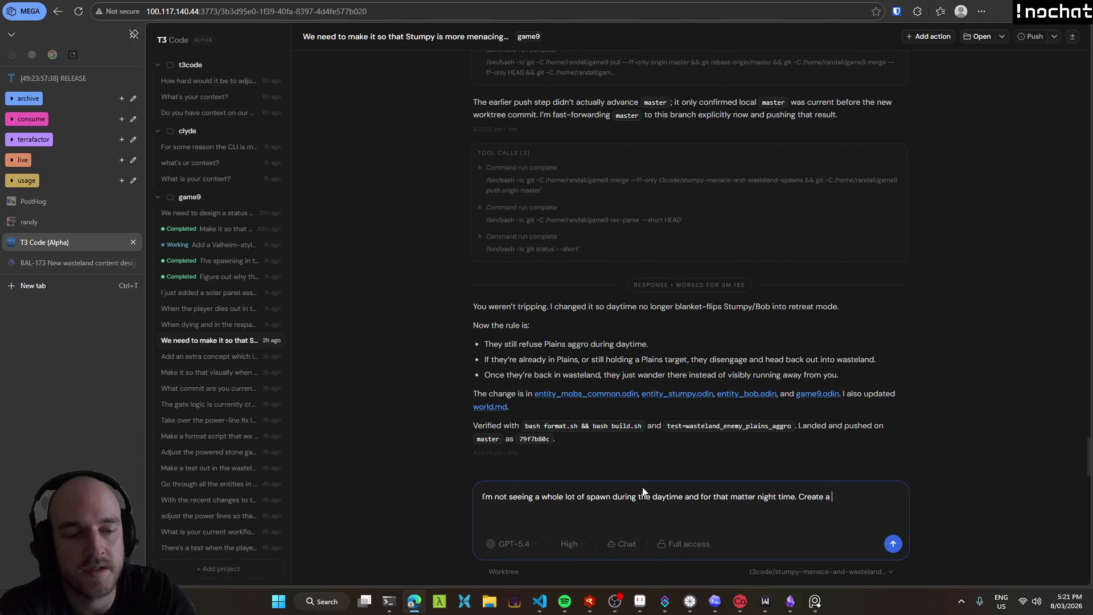
{"action": "type", "text": "mob spawning test so you can obser"}
{"action": "type", "text": "what's"}
{"action": "key", "text": "BackSpace"}
{"action": "key", "text": "BackSpace"}
{"action": "key", "text": "BackSpace"}
{"action": "type", "text": "wha"}
{"action": "type", "text": "the average mob count "}
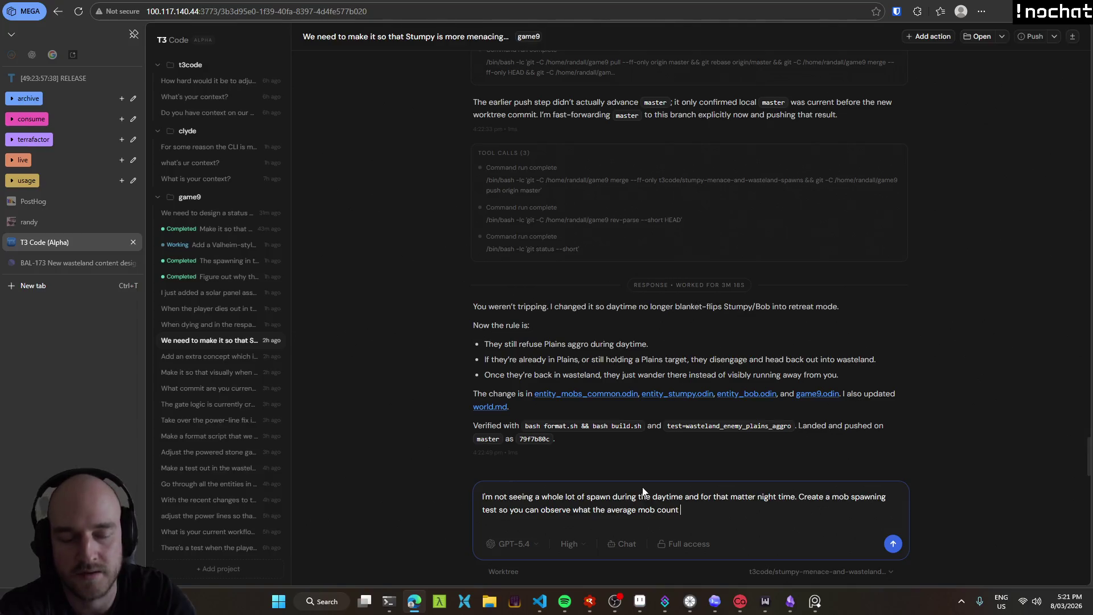
{"action": "type", "text": "feels like during b"}
{"action": "type", "text": "either day o"}
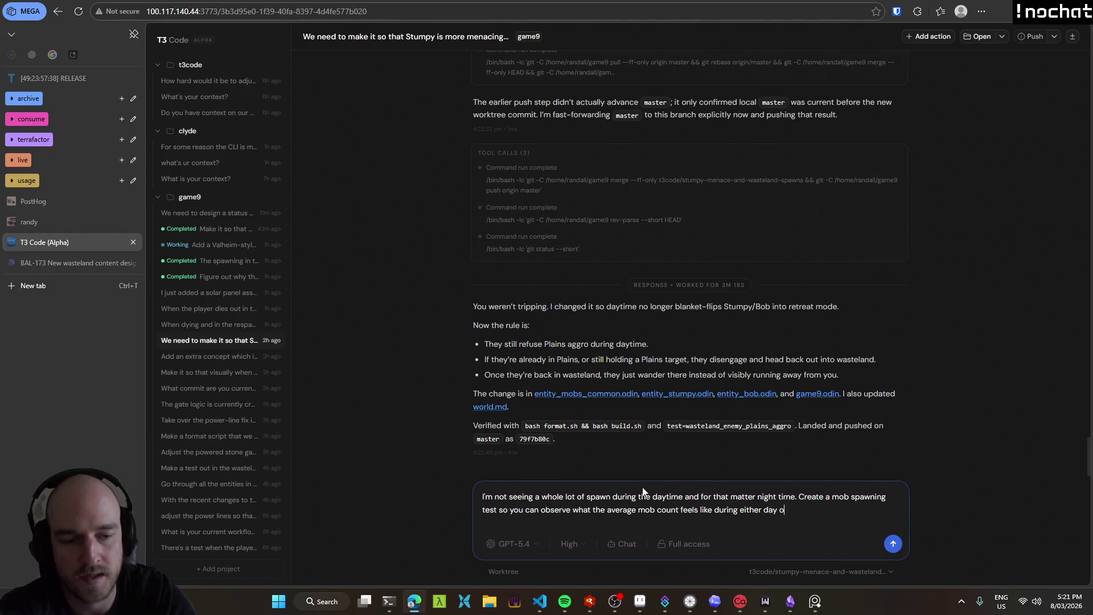
{"action": "type", "text": "r night time"}
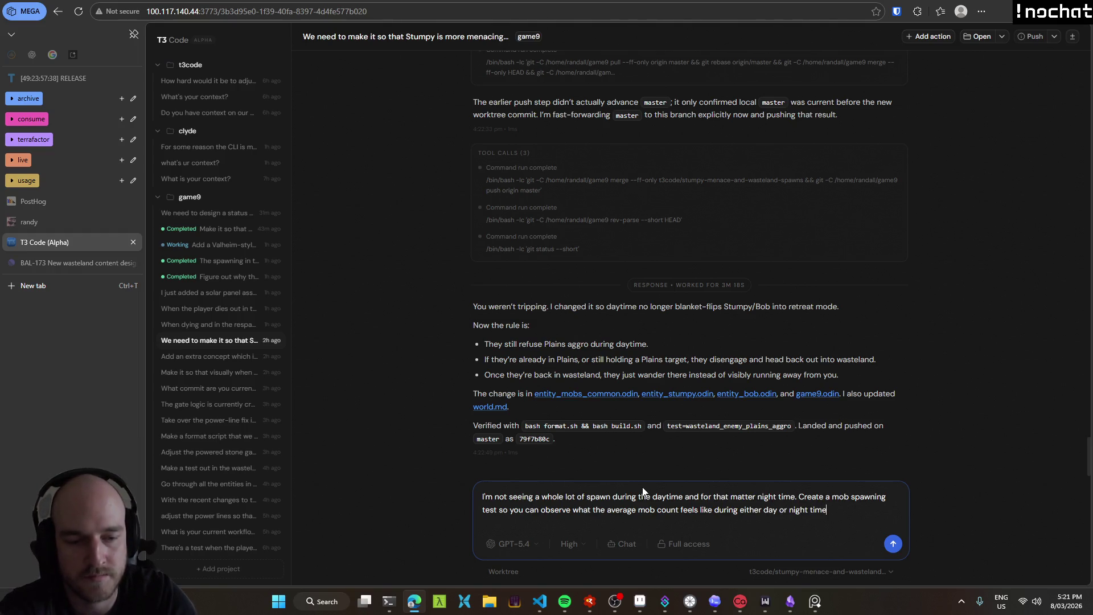
{"action": "type", "text": "."}
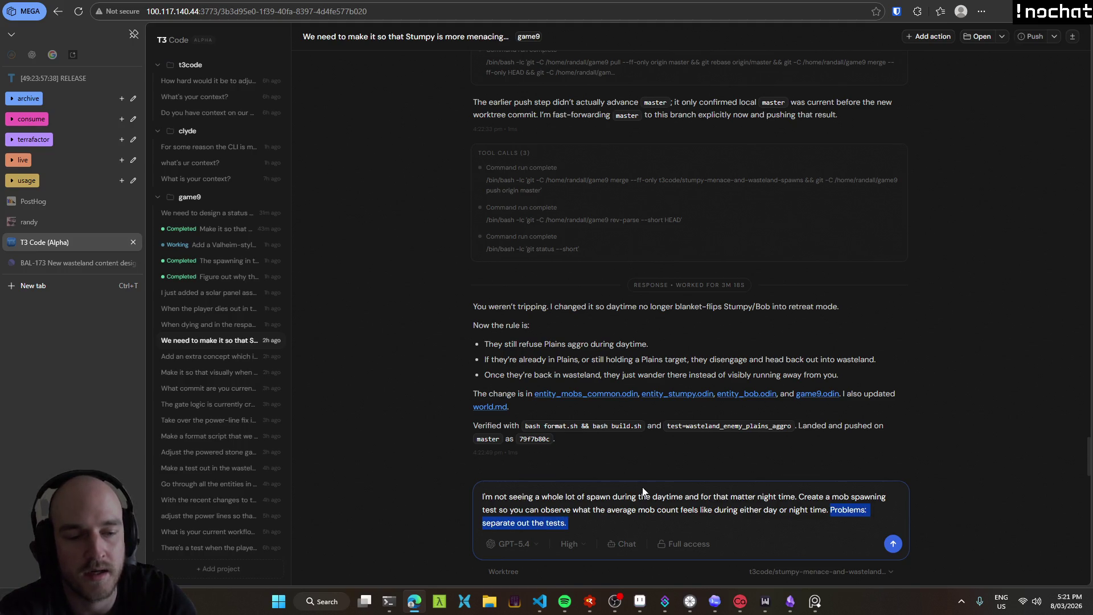
{"action": "type", "text": "robs do two different tests (just share "}
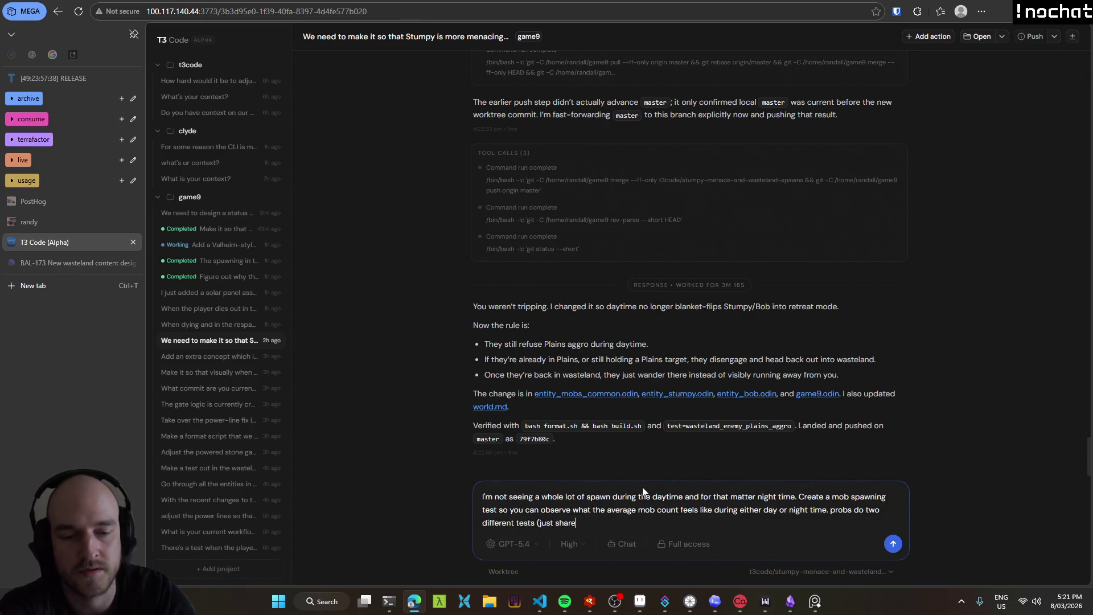
{"action": "type", "text": "the same file or "}
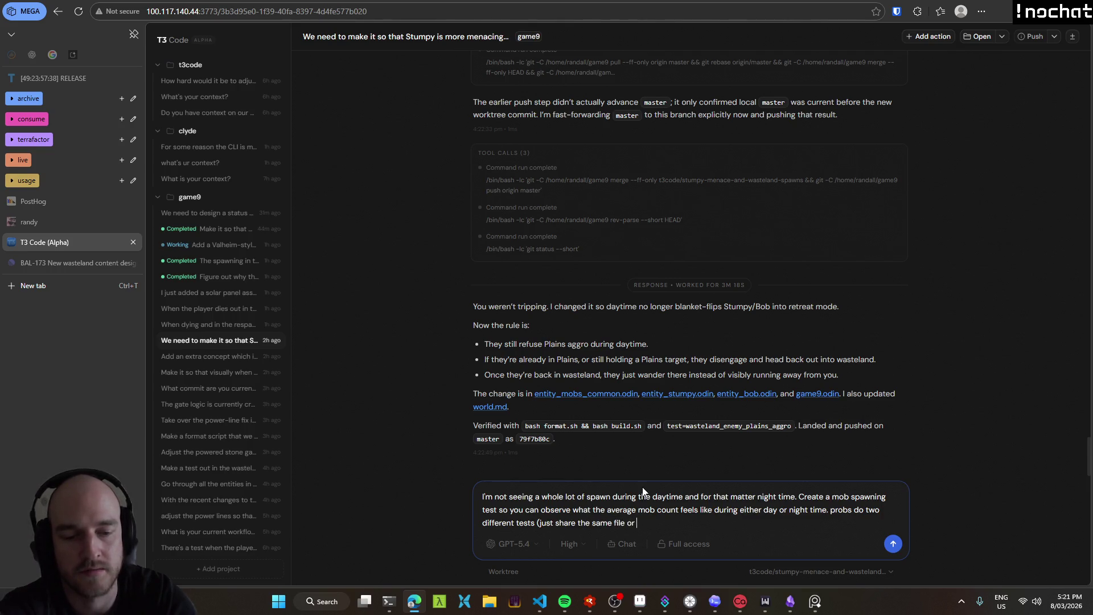
{"action": "type", "text": "whatever)."}
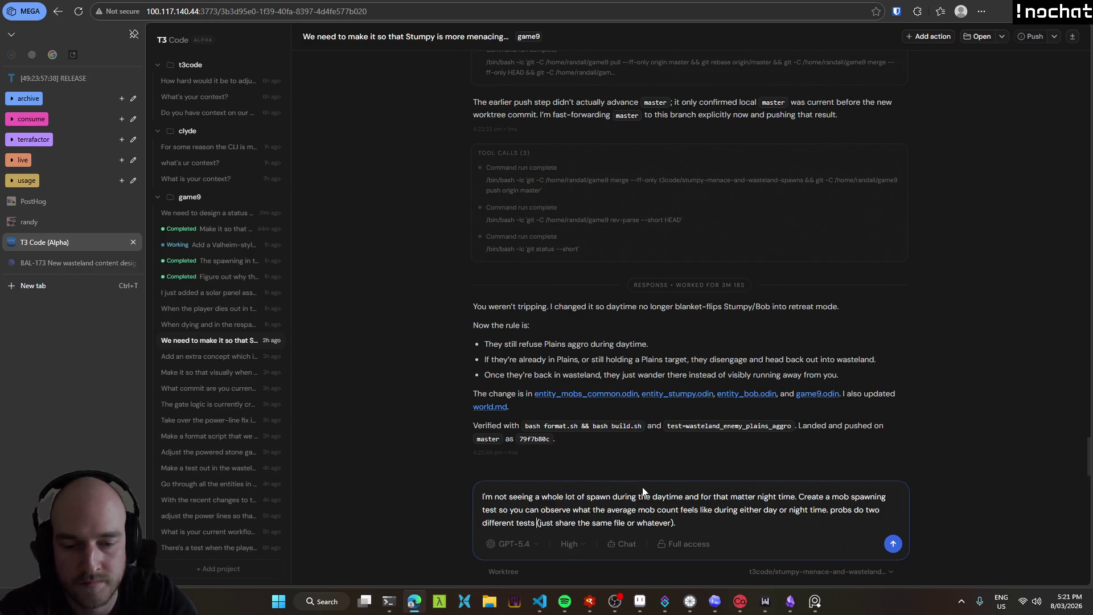
Reword it to split tests per mob and day/night combo, kept in a single file.
{"action": "key", "text": "Home"}
{"action": "key", "text": "ctrl+Right"}
{"action": "key", "text": "ctrl+Right"}
{"action": "type", "text": "for"}
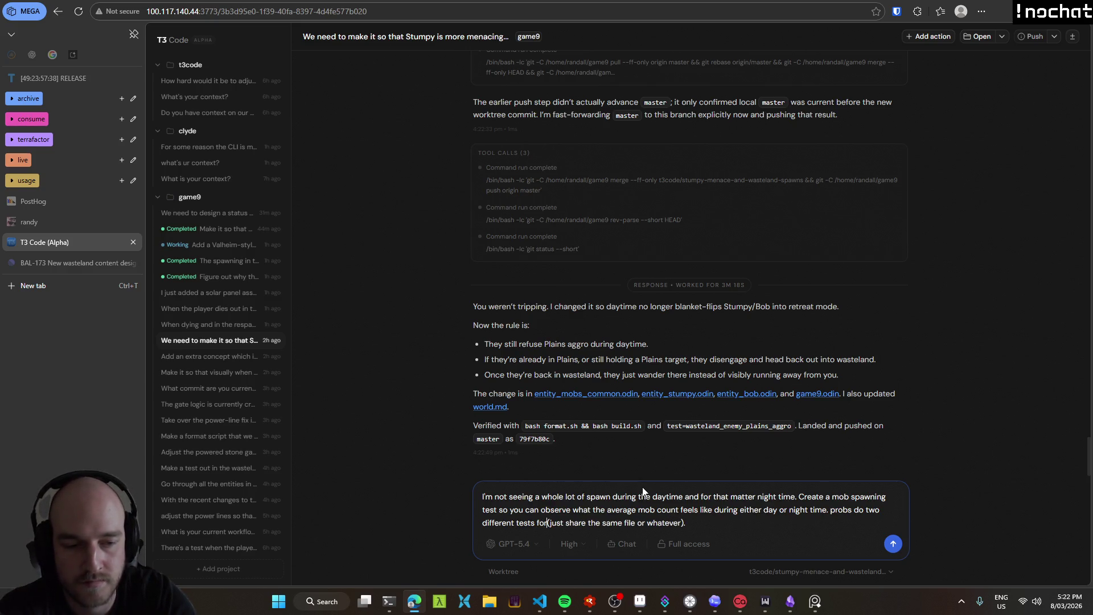
{"action": "key", "text": "ctrl+shift+Left"}
{"action": "key", "text": "ctrl+shift+Left"}
{"action": "key", "text": "ctrl+shift+Left"}
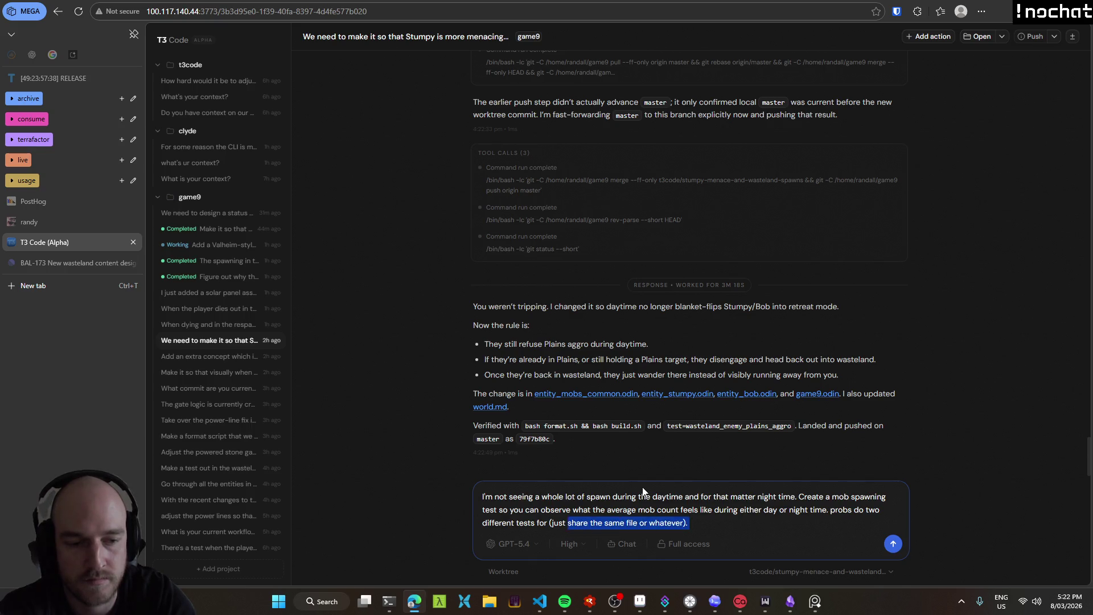
{"action": "key", "text": "ctrl+shift+Left"}
{"action": "key", "text": "ctrl+shift+Left"}
{"action": "key", "text": "ctrl+shift+Left"}
{"action": "key", "text": "BackSpace"}
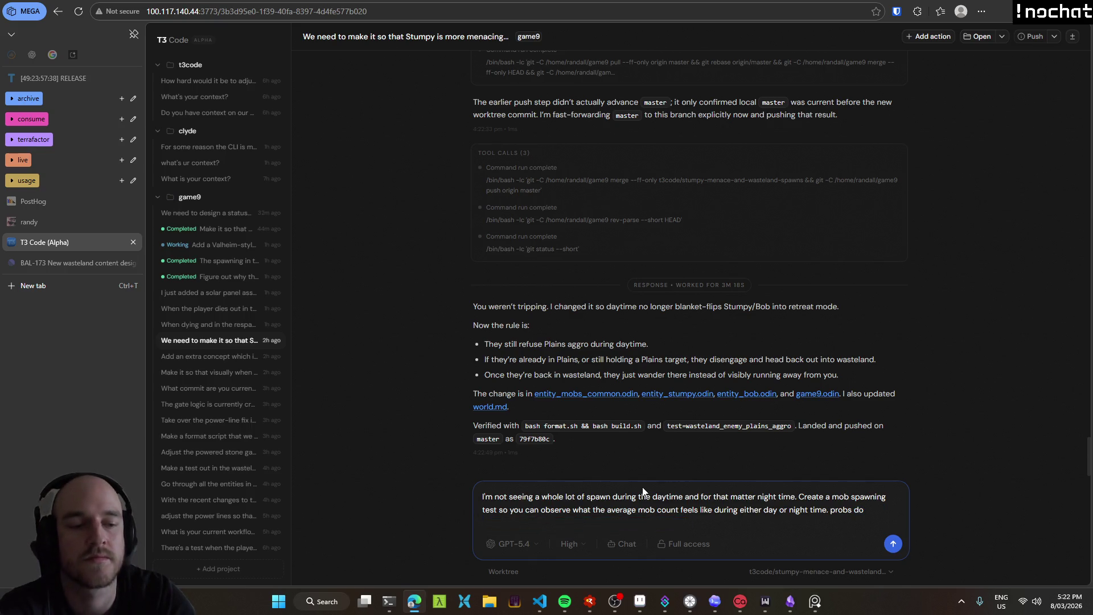
{"action": "type", "text": "split them up "}
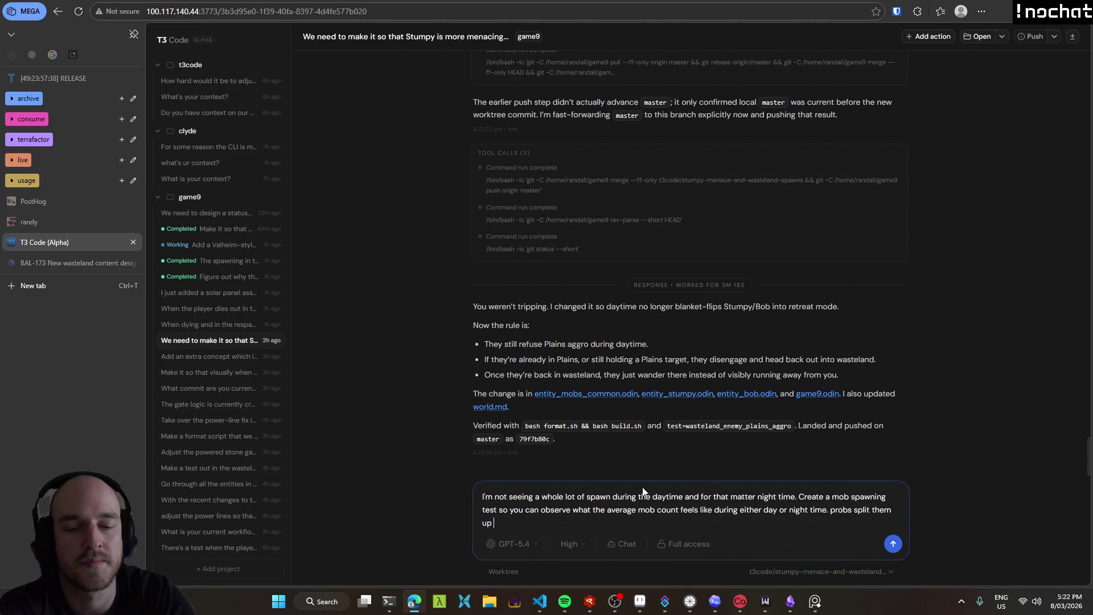
{"action": "type", "text": "until different tests"}
{"action": "key", "text": "BackSpace"}
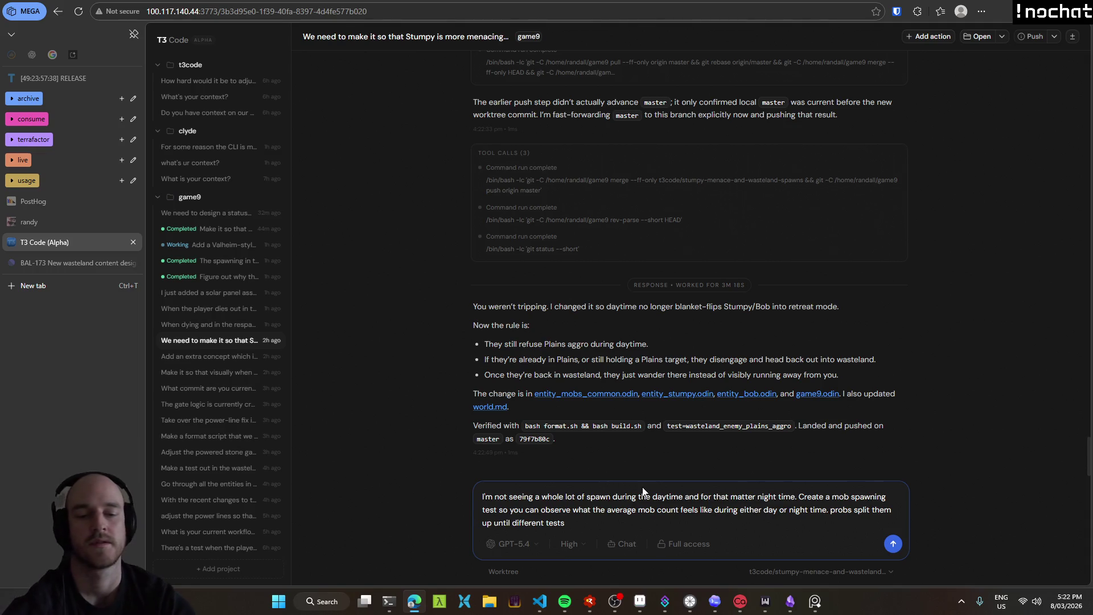
{"action": "type", "text": "so we test all the different"}
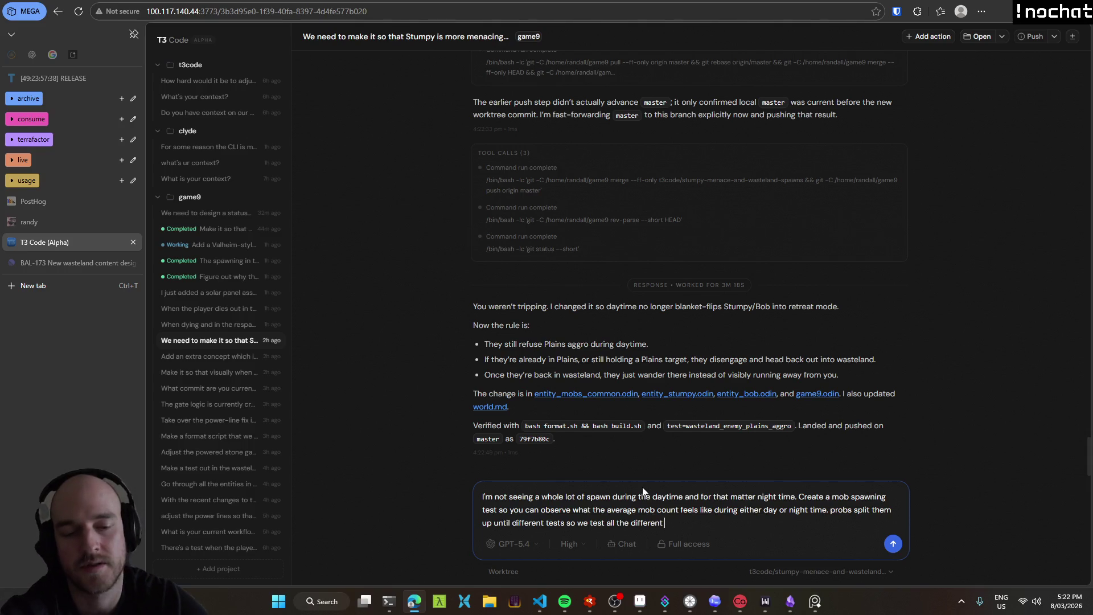
{"action": "type", "text": " mobs"}
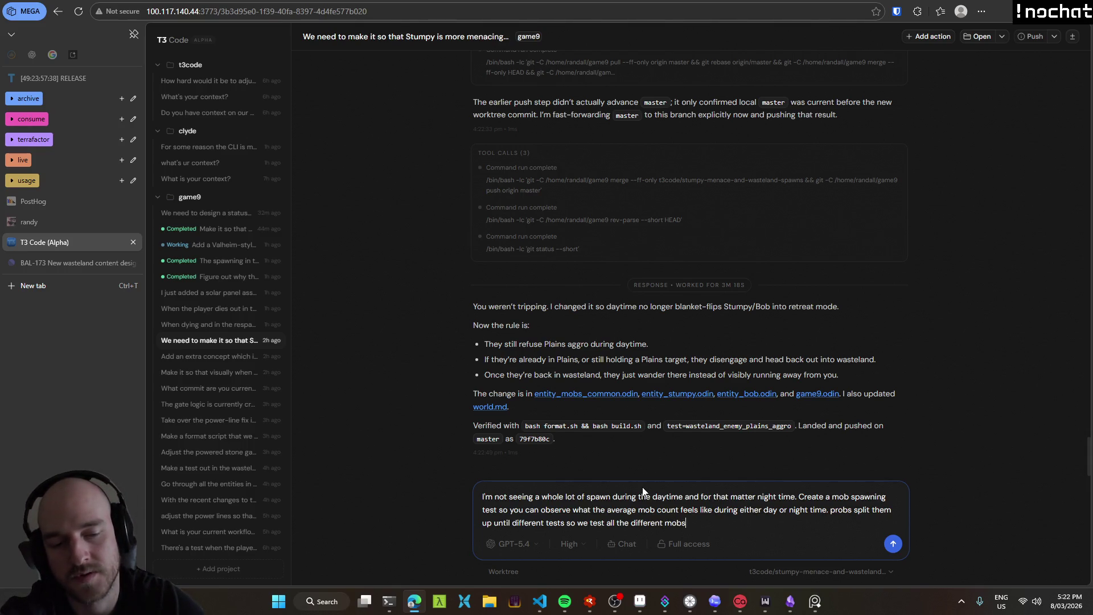
{"action": "type", "text": " and day/night combos."}
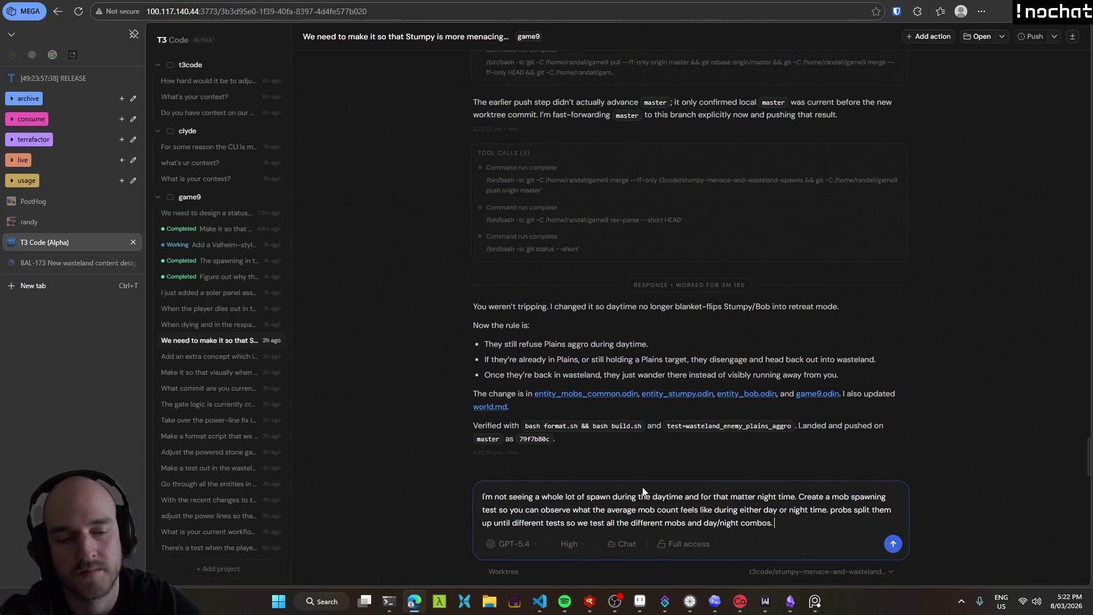
{"action": "type", "text": " but keep em all in a"}
{"action": "type", "text": "he single"}
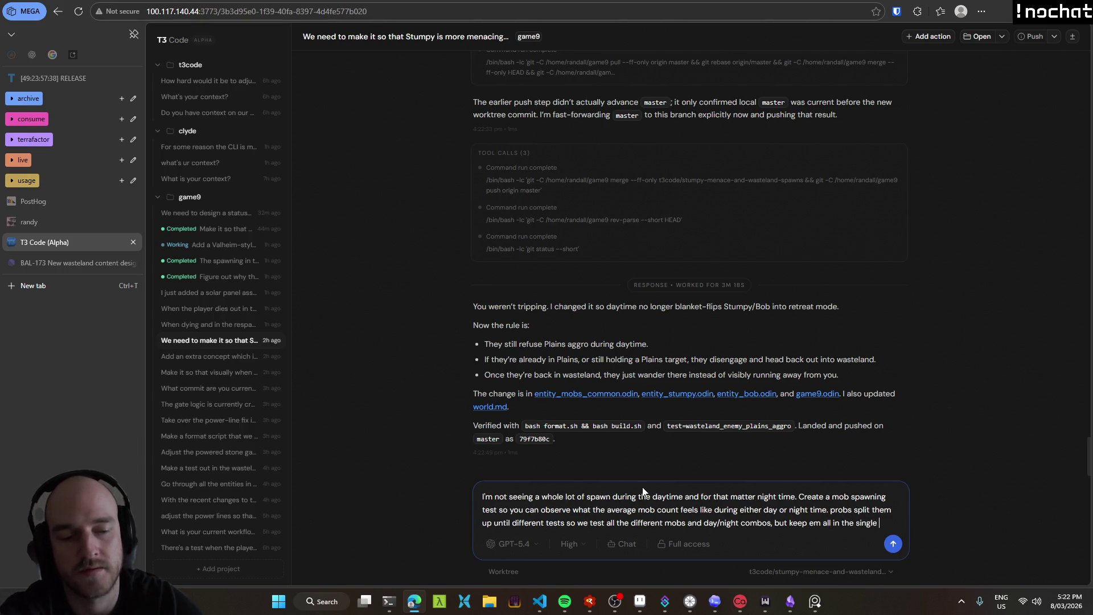
{"action": "type", "text": ", will just be a meg"}
{"action": "type", "text": "r testing the entity spawns."}
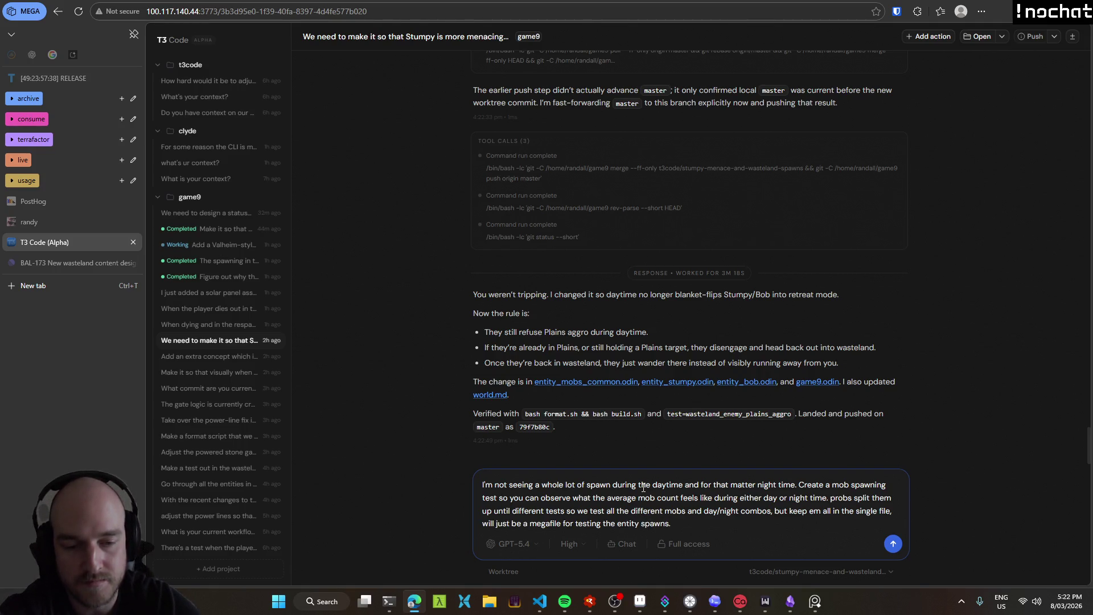
{"action": "key", "text": "shift+Return"}
{"action": "key", "text": "shift+Return"}
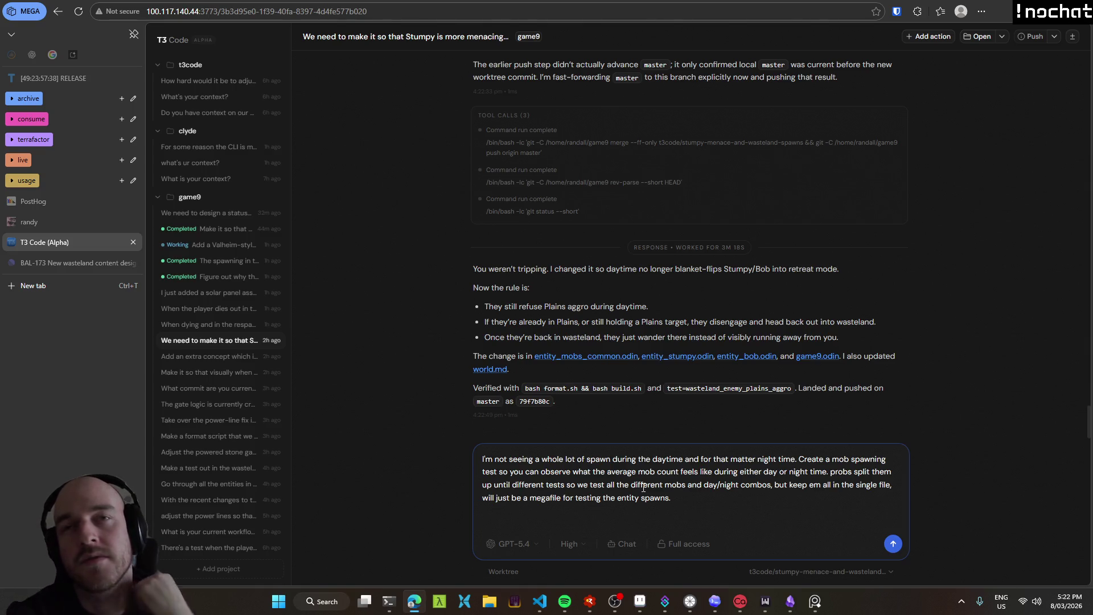
Add that the wasteland should hold two or three Stumpys at any moment, day or night.
{"action": "key", "text": "Return"}
{"action": "key", "text": "Return"}
{"action": "type", "text": "During the daytime in the wasteland there should probably be two or three"}
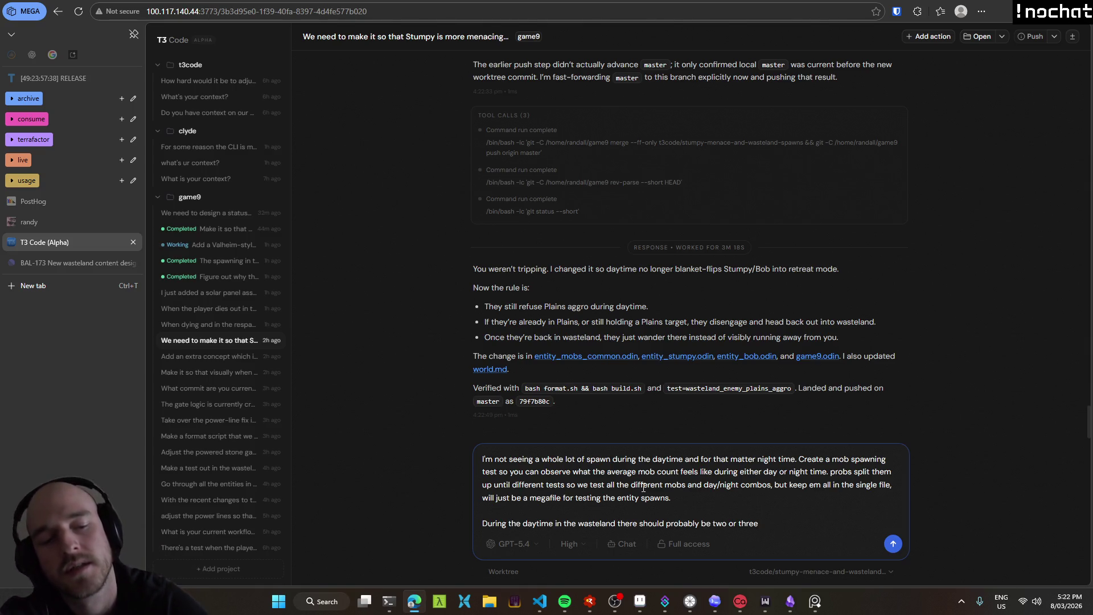
{"action": "type", "text": " stumpys,"}
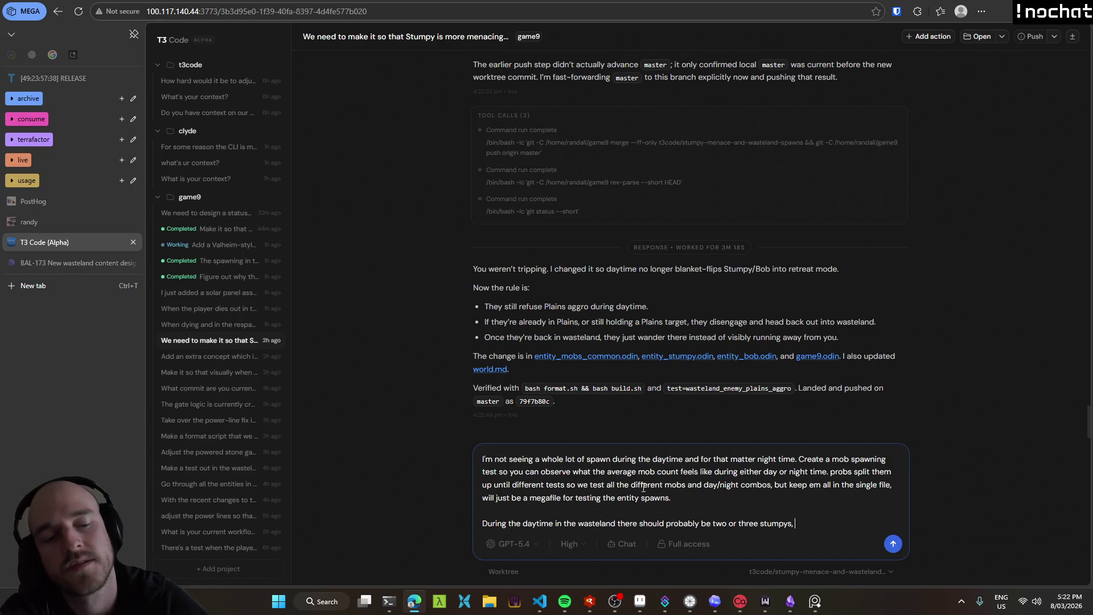
{"action": "key", "text": "BackSpace"}
{"action": "key", "text": "BackSpace"}
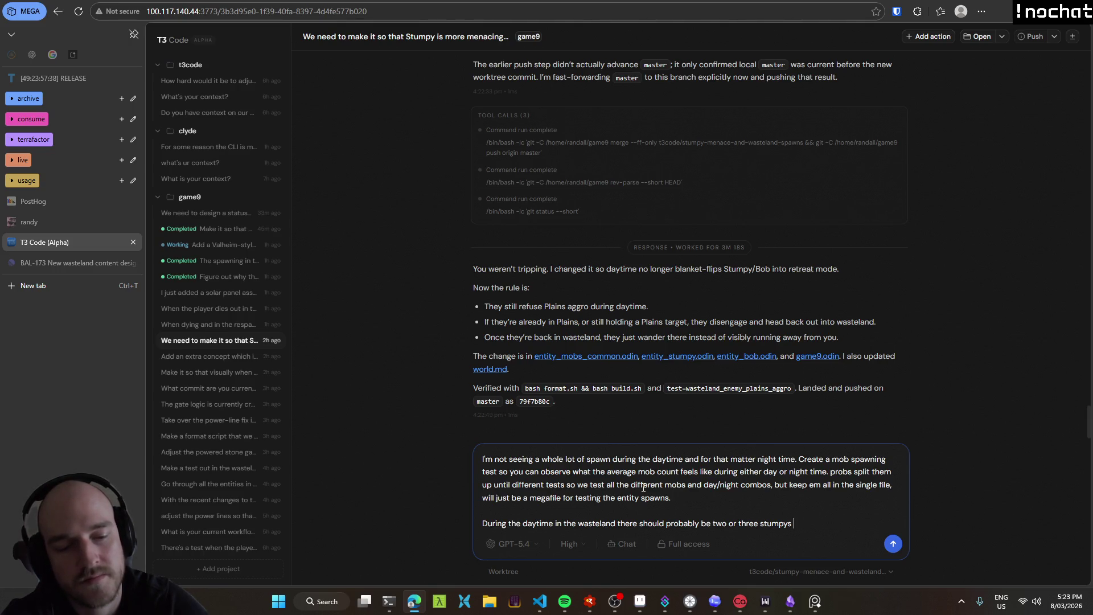
{"action": "type", "text": "at any given moment and during nighttime it will roughly be the same actually. It's just that they will come after you in the planes ."}
{"action": "key", "text": "BackSpace"}
{"action": "key", "text": "BackSpace"}
{"action": "key", "text": "BackSpace"}
{"action": "key", "text": "BackSpace"}
{"action": "key", "text": "BackSpace"}
{"action": "type", "text": "ins."}
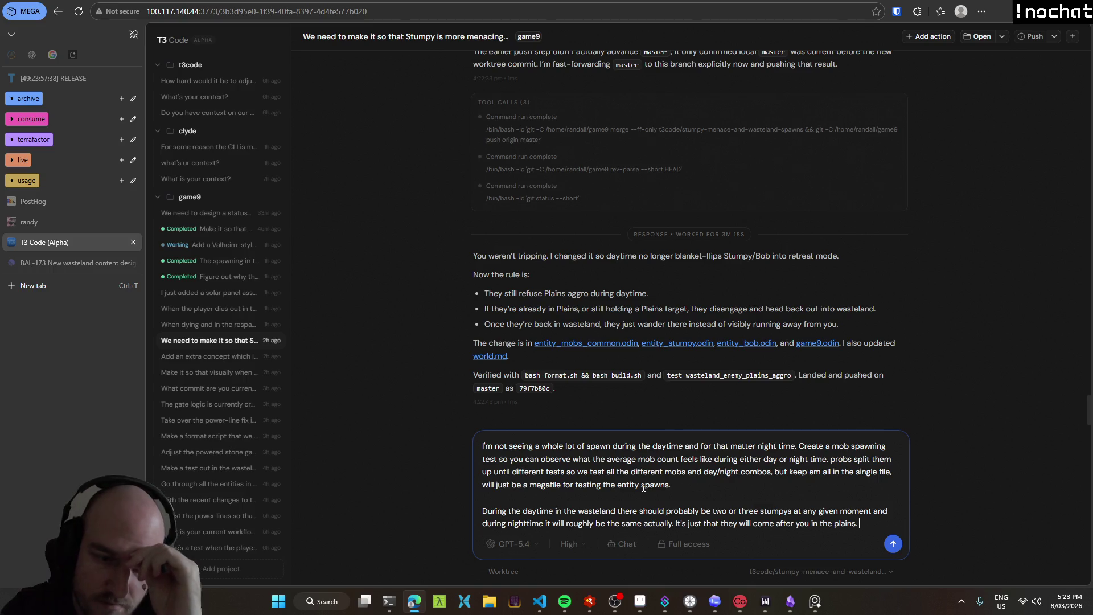
Add that only about one Bob should exist on average, drop the unfinished sentence, append 'Any q?' and send.
{"action": "type", "text": "Also same deal with Bob but there should really only be one on average at any given time."}
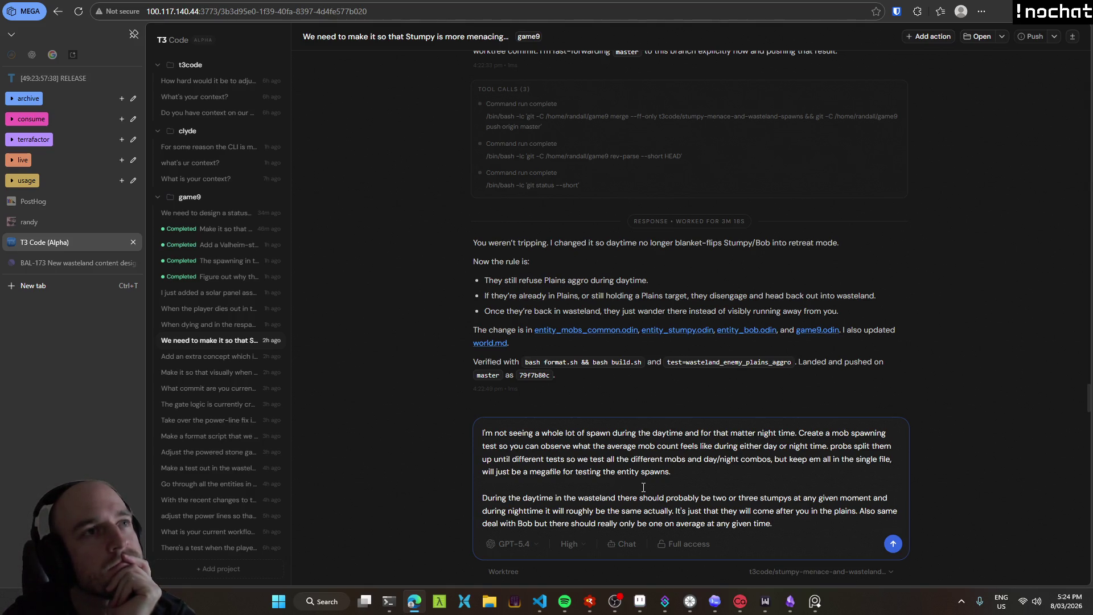
{"action": "type", "text": "You need to design the test in such a way that you basically simulate"}
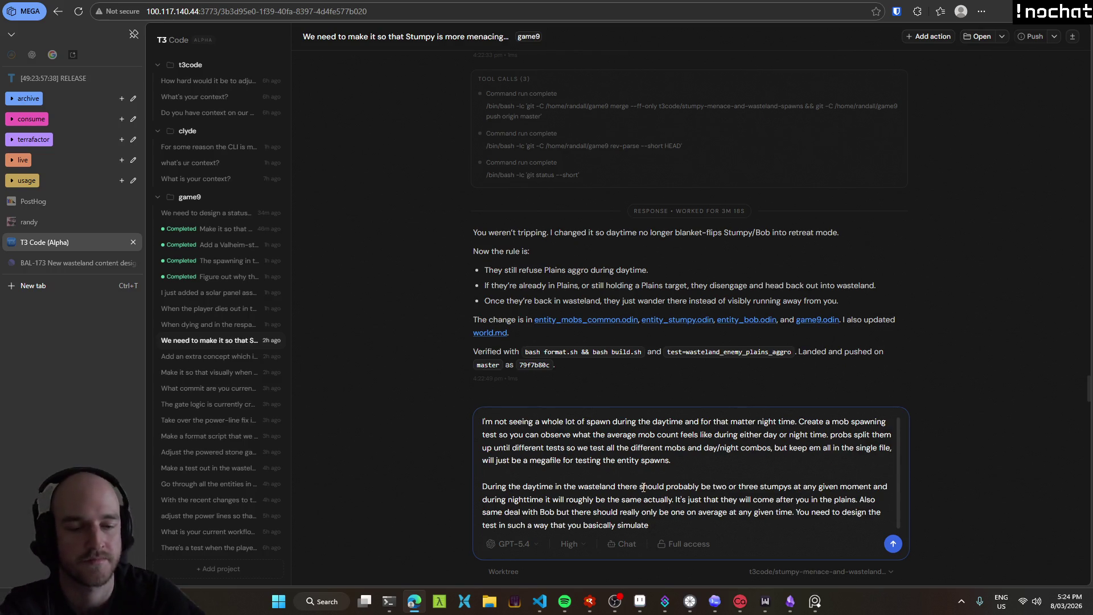
{"action": "key", "text": "ctrl+shift+Left"}
{"action": "key", "text": "ctrl+shift+Left"}
{"action": "key", "text": "ctrl+shift+Left"}
{"action": "key", "text": "ctrl+shift+Left"}
{"action": "key", "text": "ctrl+shift+Left"}
{"action": "key", "text": "ctrl+shift+Left"}
{"action": "key", "text": "ctrl+shift+Left"}
{"action": "key", "text": "BackSpace"}
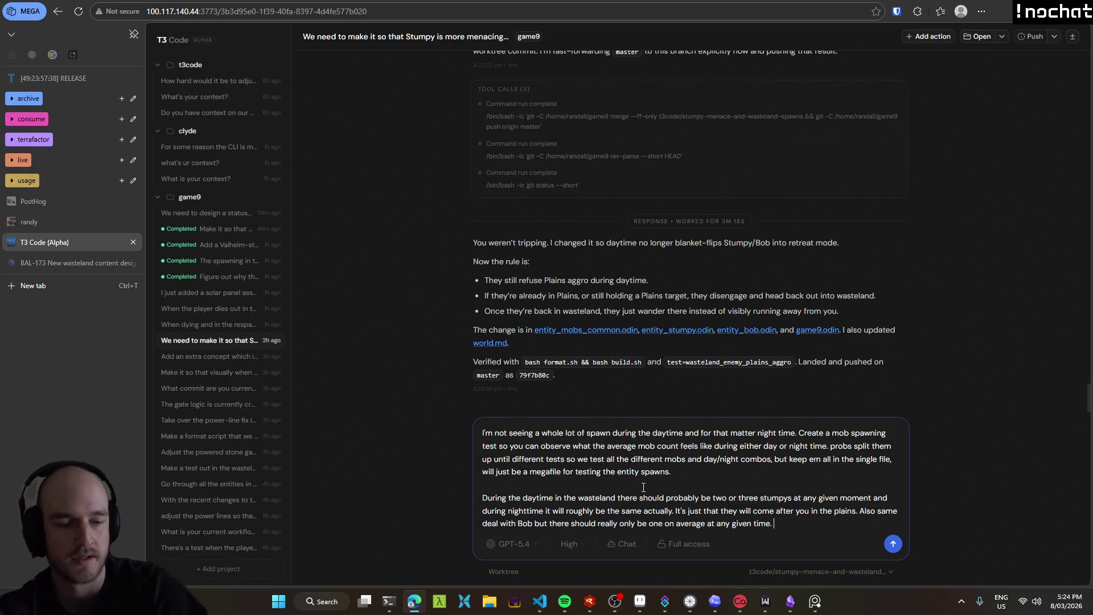
{"action": "key", "text": "BackSpace"}
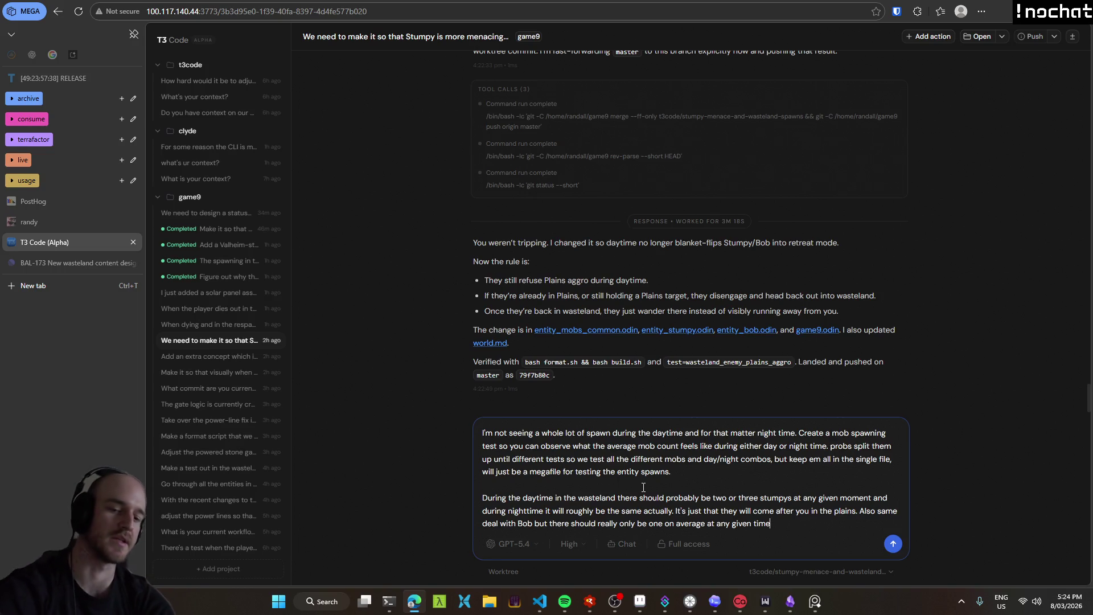
{"action": "type", "text": "."}
{"action": "type", "text": " A"}
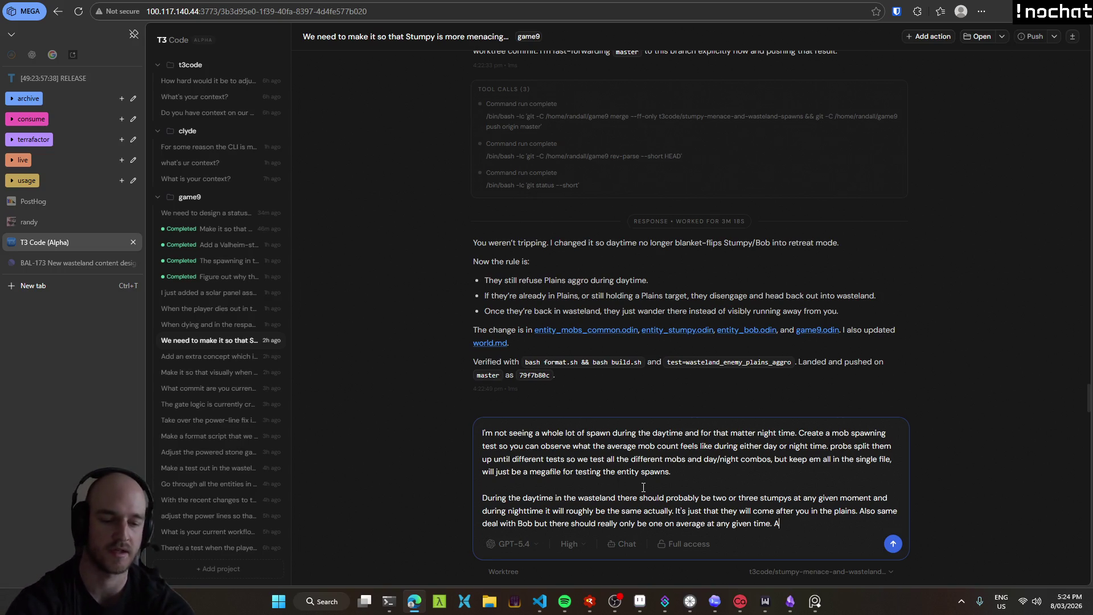
{"action": "type", "text": "ny q"}
{"action": "type", "text": "?"}
{"action": "key", "text": "Return"}
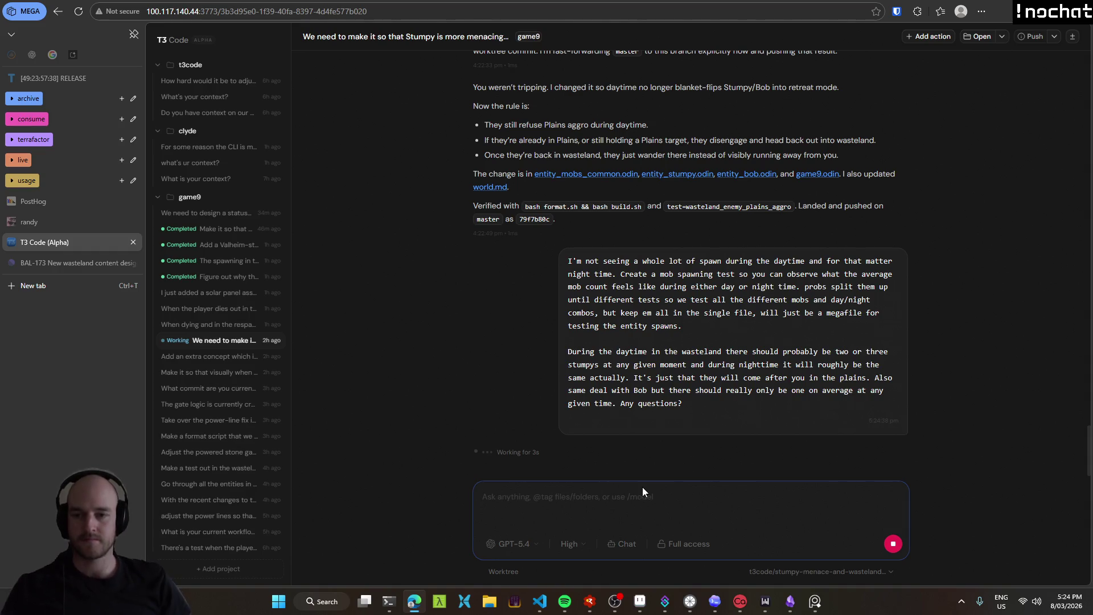
Open the rich sand thread, then read the wasteland spawning thread's copperwood and potato placement report.
{"action": "left_click", "coordinate": [239, 278]}
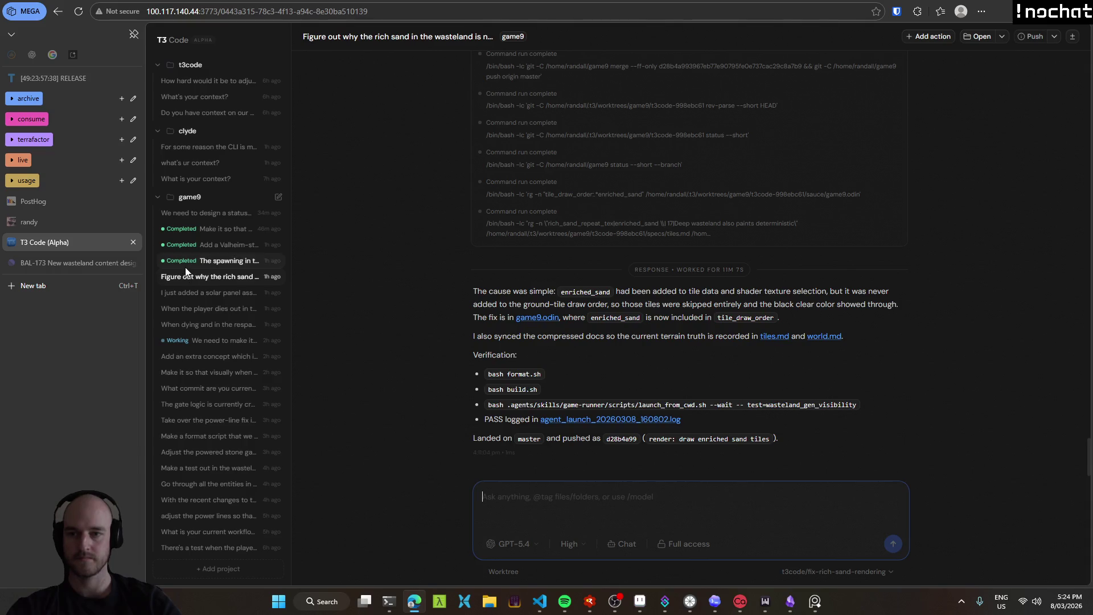
{"action": "left_click", "coordinate": [216, 261]}
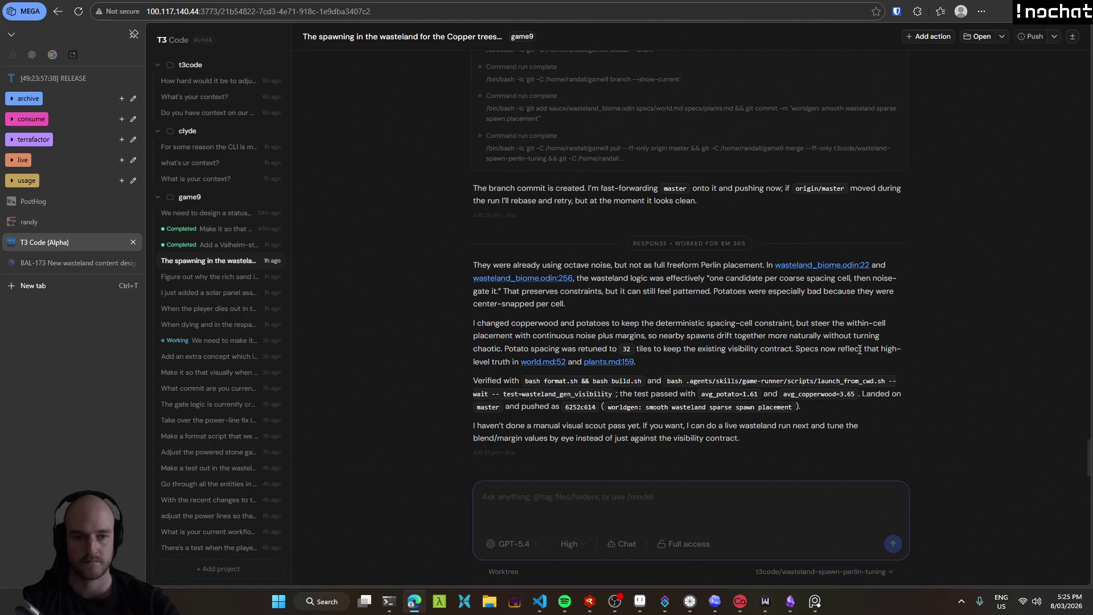
{"action": "left_click", "coordinate": [539, 601]}
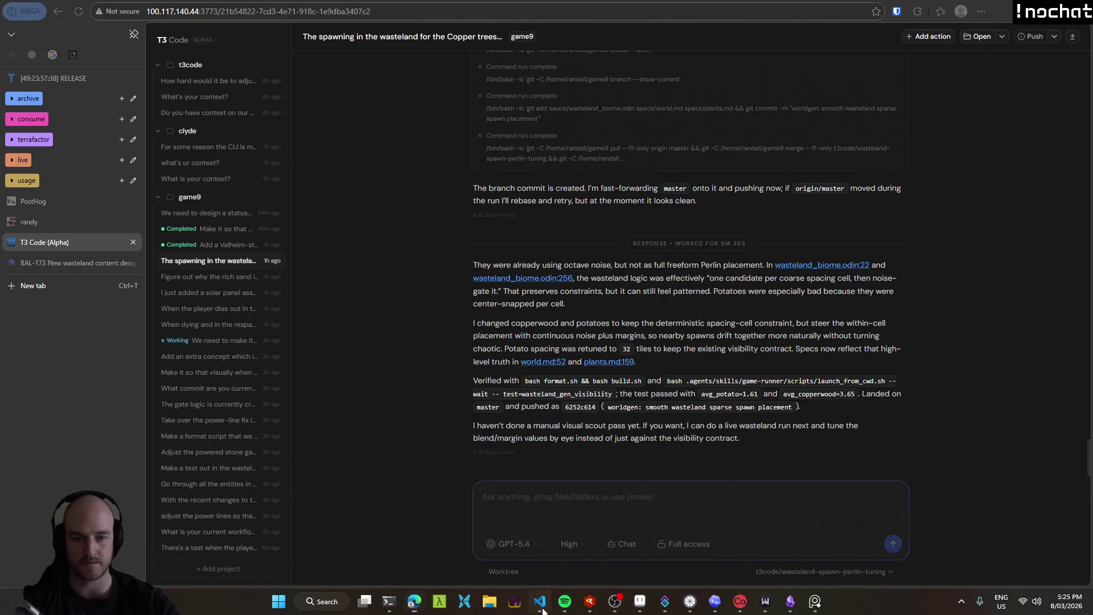
Scroll through the wasteland_biome.odin diff from the sparse-spawn commit, then open entity_bob.odin from the plains-aggro commit.
{"action": "key", "text": "ctrl+shift+g"}
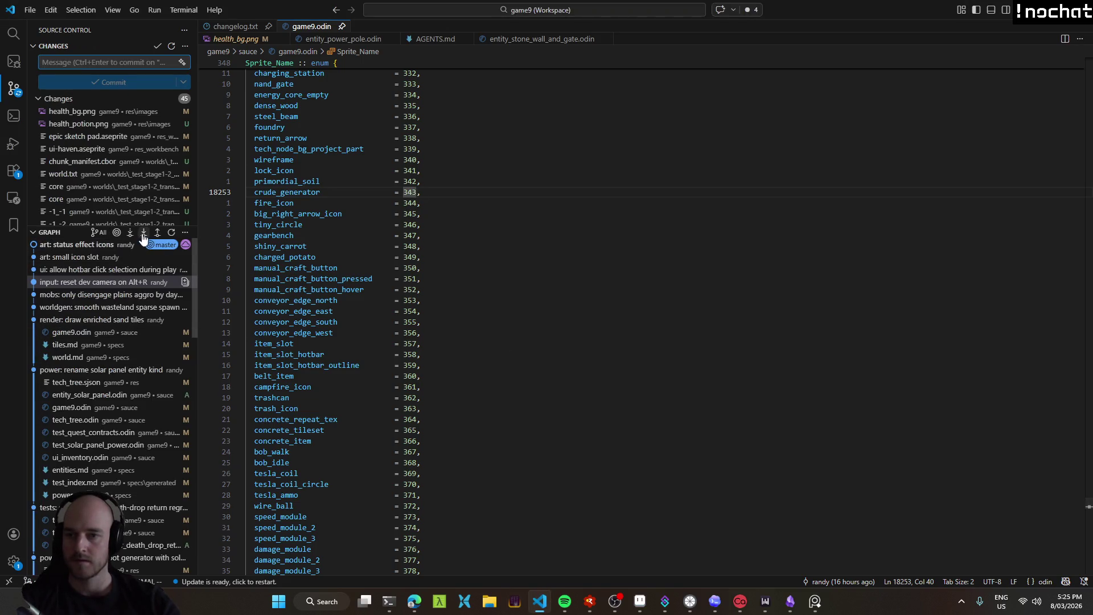
{"action": "left_click", "coordinate": [126, 307]}
{"action": "mouse_move", "coordinate": [111, 306]}
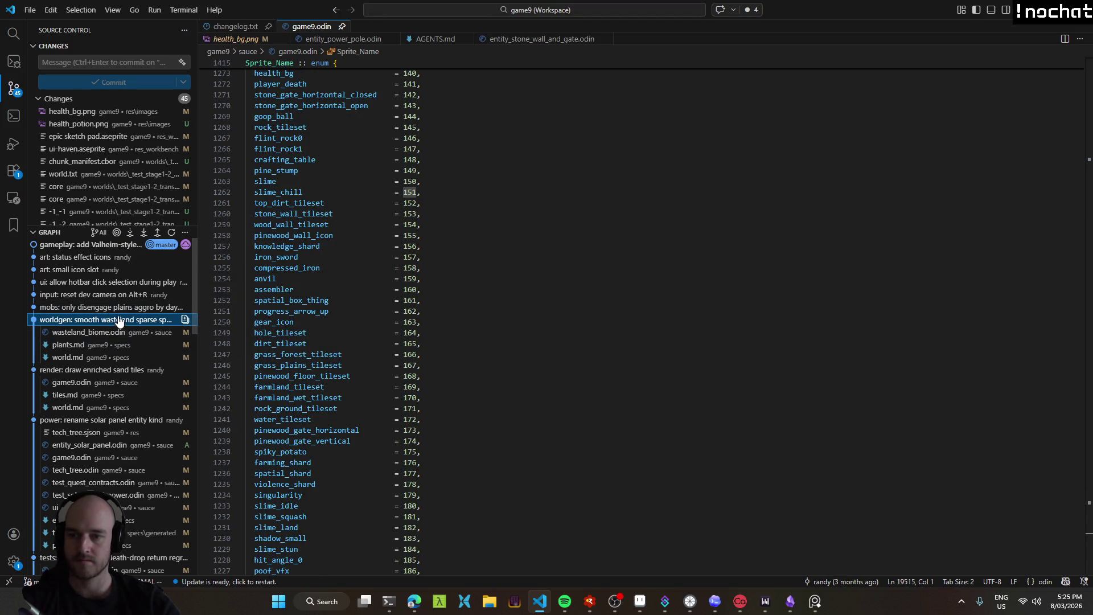
{"action": "left_click", "coordinate": [119, 332]}
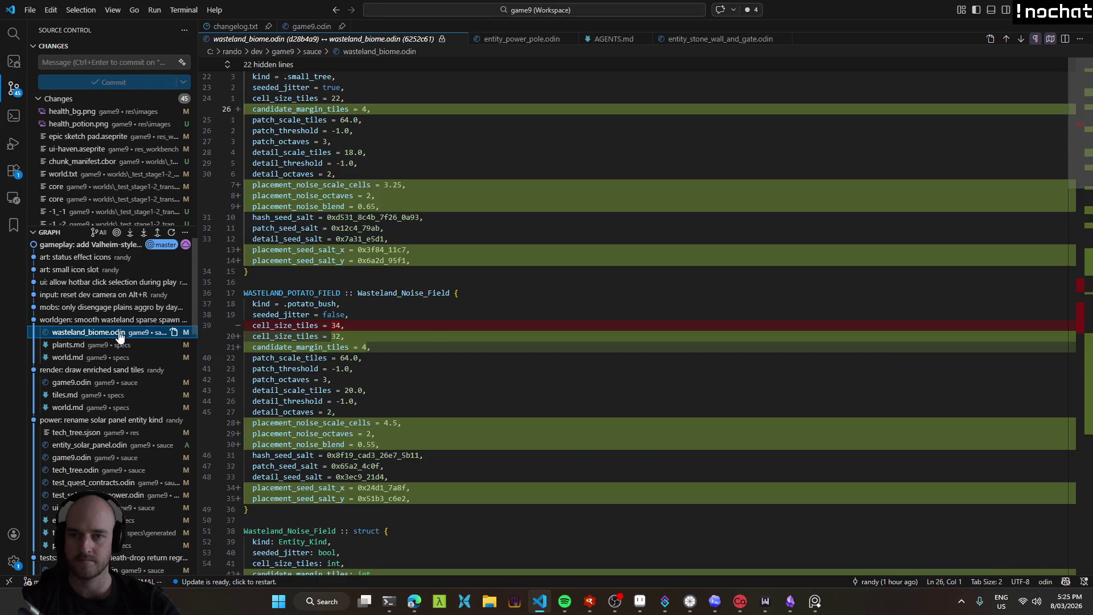
{"action": "scroll", "coordinate": [508, 343], "scroll_direction": "down", "scroll_amount": 5}
{"action": "scroll", "coordinate": [500, 339], "scroll_direction": "down", "scroll_amount": 5}
{"action": "scroll", "coordinate": [490, 333], "scroll_direction": "down", "scroll_amount": 5}
{"action": "scroll", "coordinate": [473, 323], "scroll_direction": "up", "scroll_amount": 1}
{"action": "scroll", "coordinate": [474, 329], "scroll_direction": "down", "scroll_amount": 4}
{"action": "scroll", "coordinate": [471, 326], "scroll_direction": "down", "scroll_amount": 4}
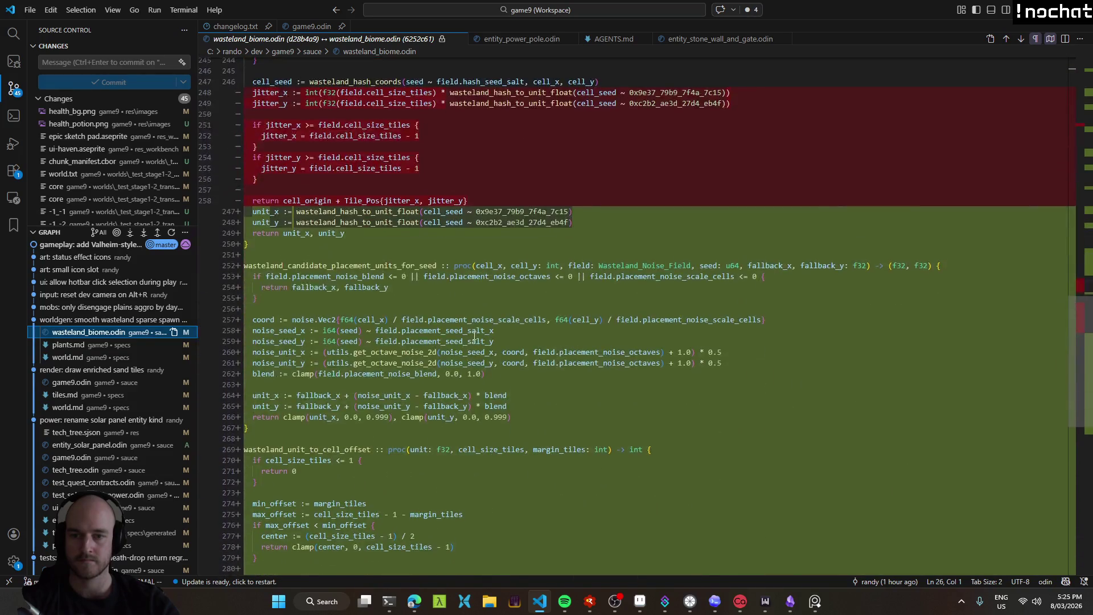
{"action": "scroll", "coordinate": [468, 323], "scroll_direction": "down", "scroll_amount": 4}
{"action": "scroll", "coordinate": [464, 321], "scroll_direction": "down", "scroll_amount": 3}
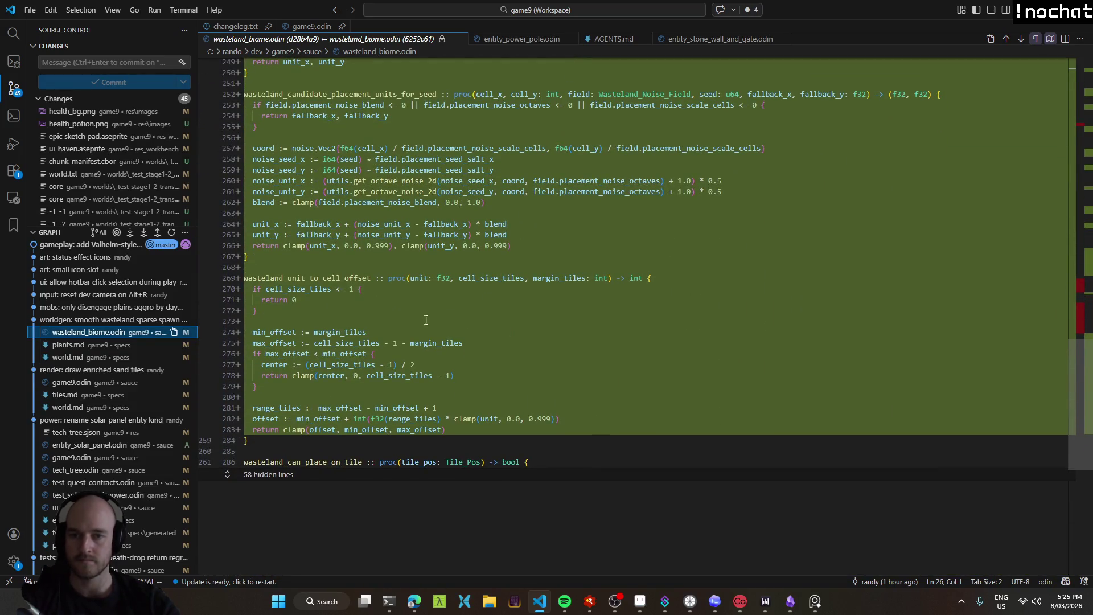
{"action": "left_click", "coordinate": [95, 308]}
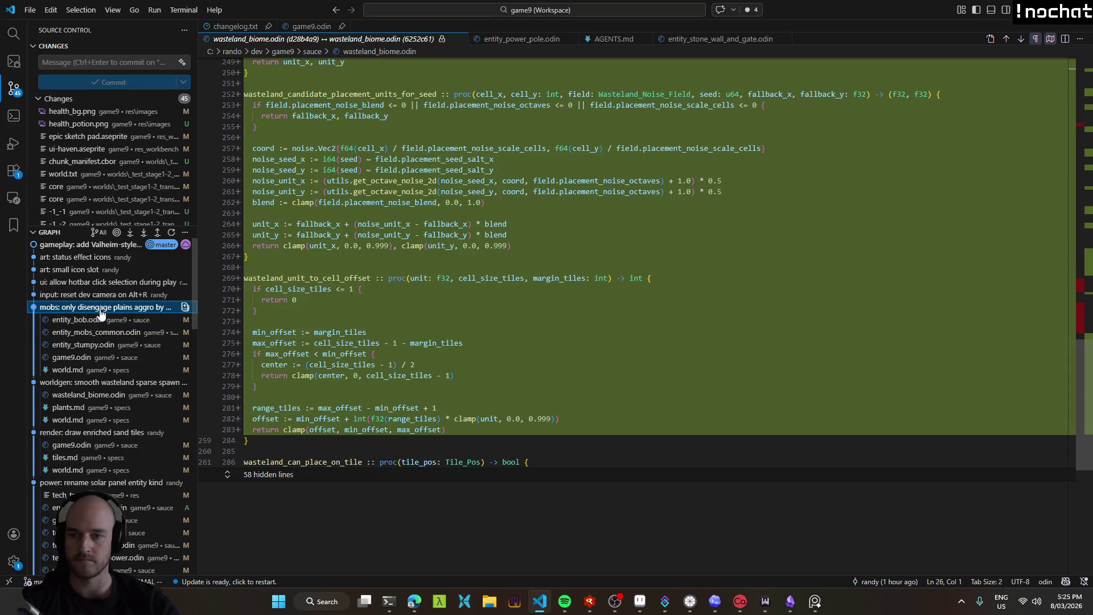
{"action": "mouse_move", "coordinate": [107, 307]}
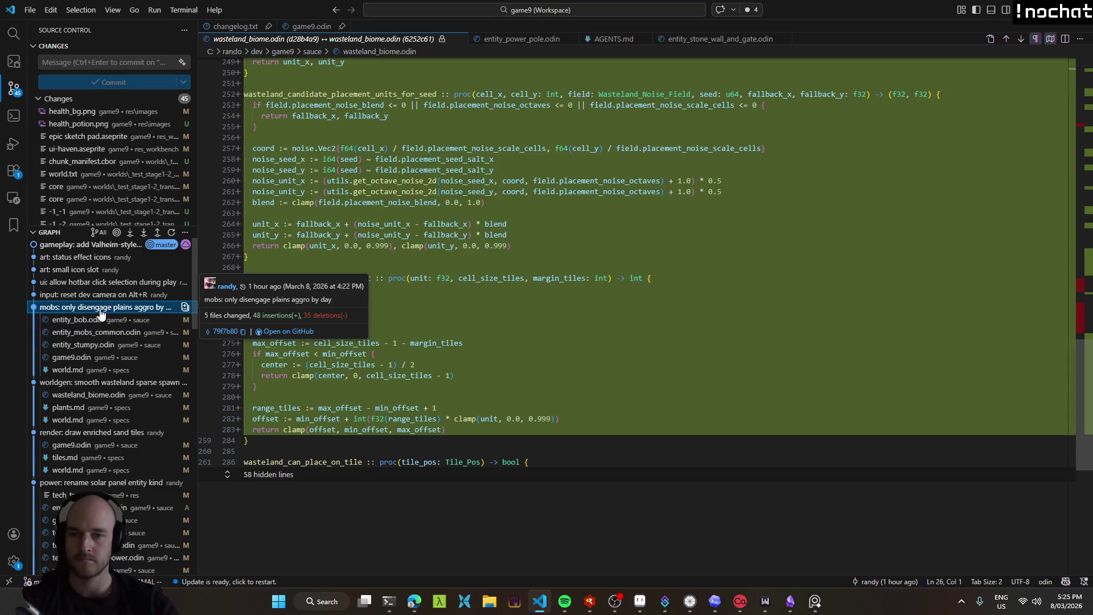
{"action": "left_click", "coordinate": [98, 319]}
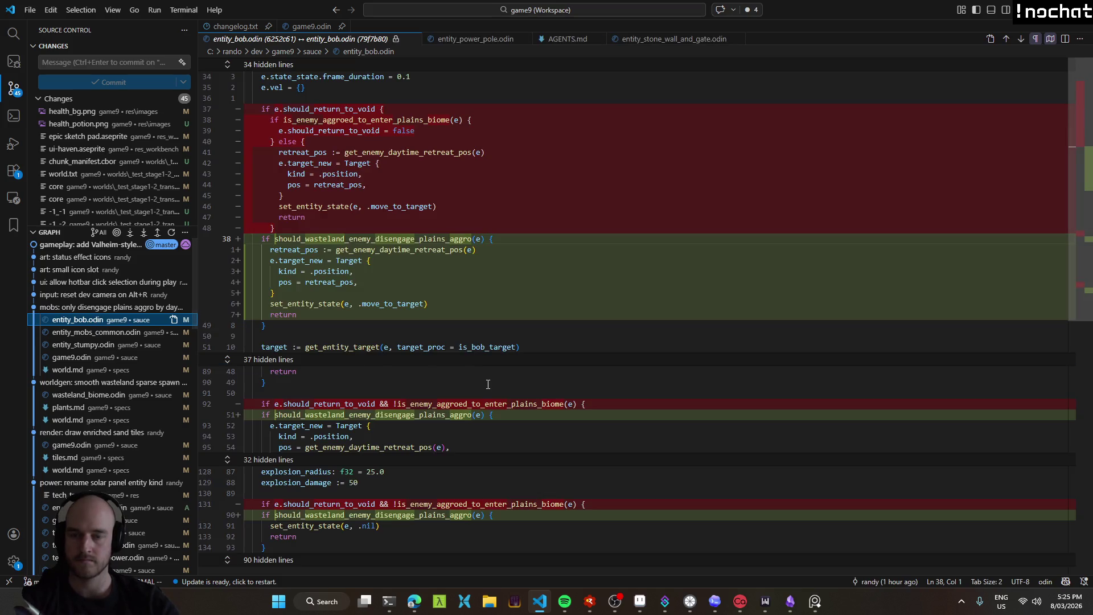
Compare the entity_mobs_common, entity_stumpy and entity_bob diffs from the plains-aggro commit.
{"action": "scroll", "coordinate": [461, 358], "scroll_direction": "down", "scroll_amount": 5}
{"action": "scroll", "coordinate": [446, 337], "scroll_direction": "up", "scroll_amount": 5}
{"action": "left_click", "coordinate": [98, 332]}
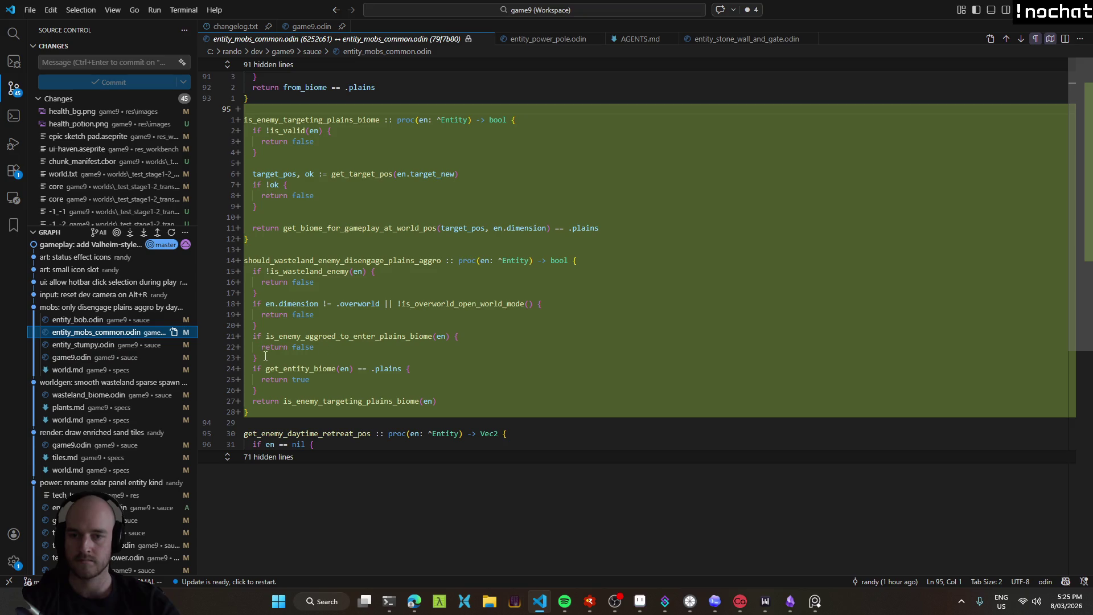
{"action": "left_click", "coordinate": [94, 345]}
{"action": "left_click", "coordinate": [91, 335]}
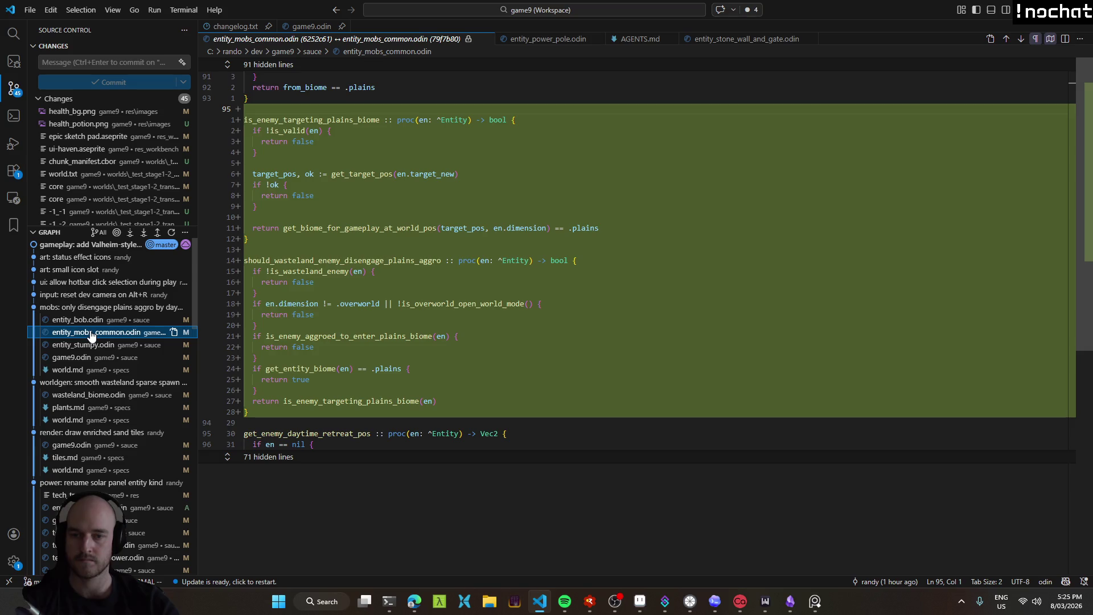
{"action": "left_click", "coordinate": [74, 319]}
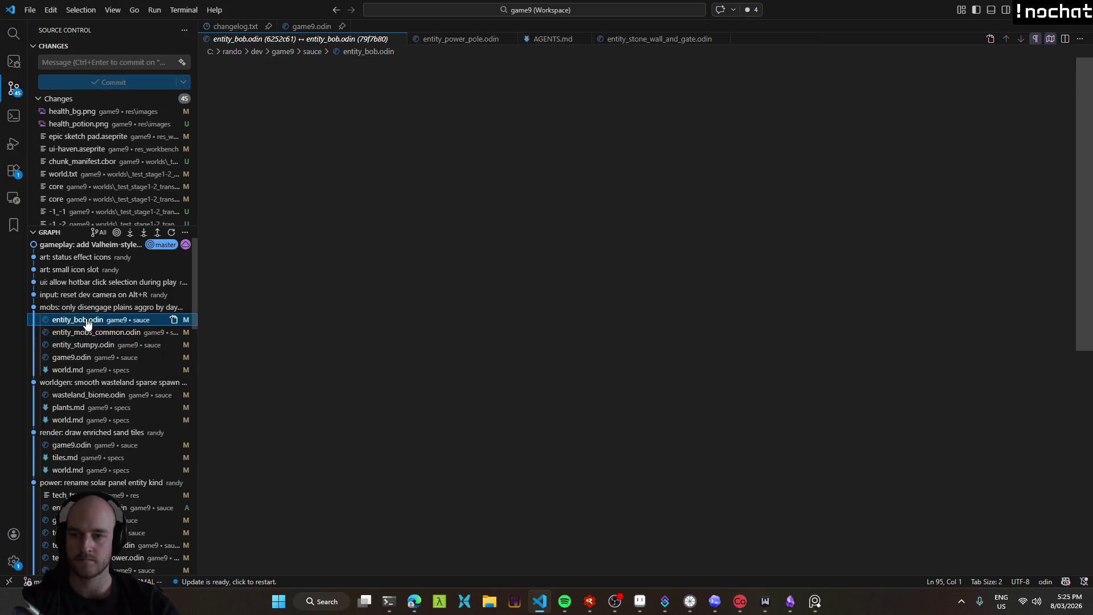
{"action": "scroll", "coordinate": [444, 364], "scroll_direction": "down", "scroll_amount": 5}
{"action": "scroll", "coordinate": [444, 364], "scroll_direction": "up", "scroll_amount": 5}
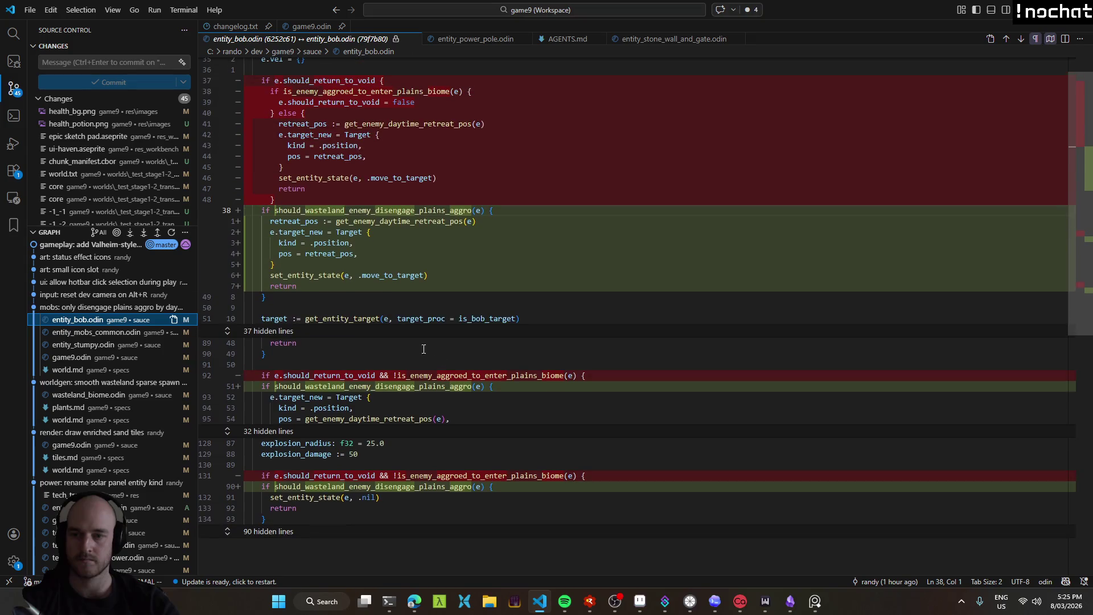
Open the ui_game.odin diff from the hotbar click-selection commit and build the game.
{"action": "left_click", "coordinate": [108, 294]}
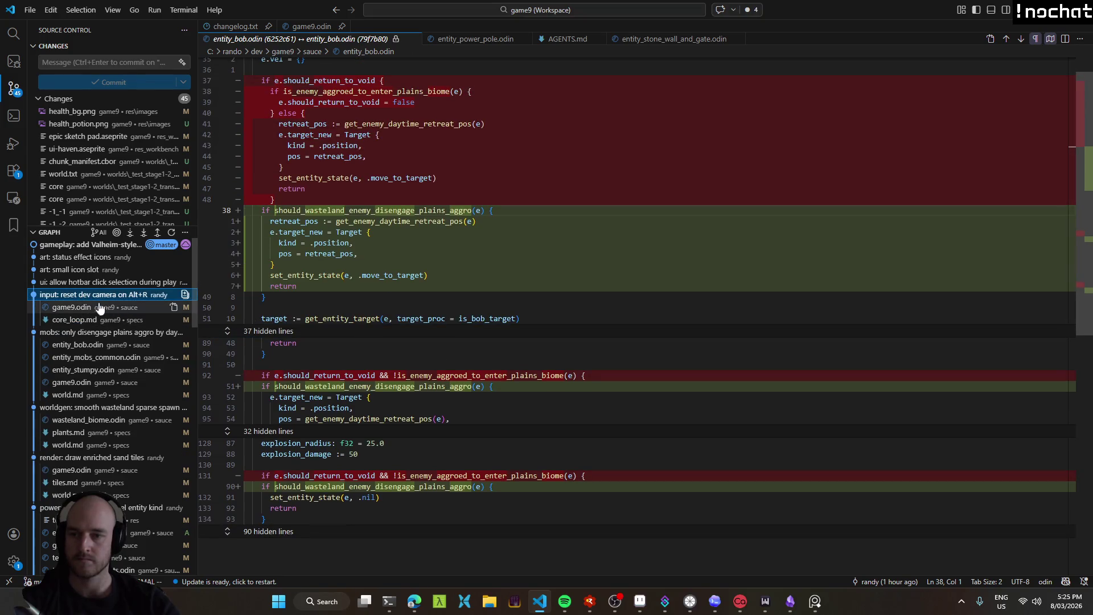
{"action": "left_click", "coordinate": [87, 283]}
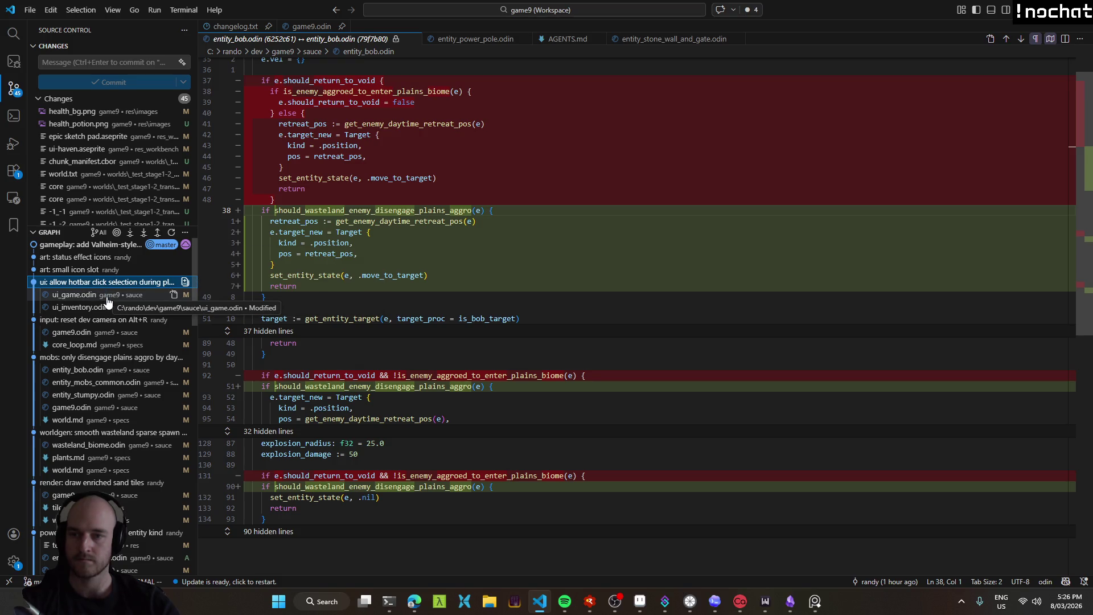
{"action": "left_click", "coordinate": [107, 296]}
{"action": "key", "text": "ctrl+shift+b"}
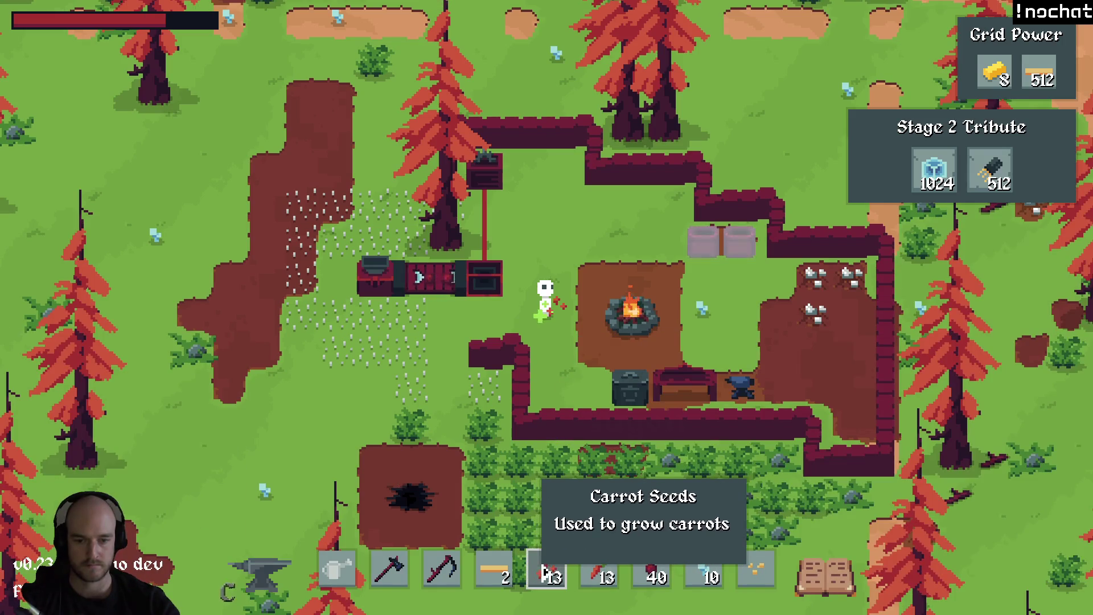
Equip the axe from the hotbar, swing it at the wooden wall, then return to T3 Code.
{"action": "left_click", "coordinate": [441, 569]}
{"action": "left_click", "coordinate": [389, 569]}
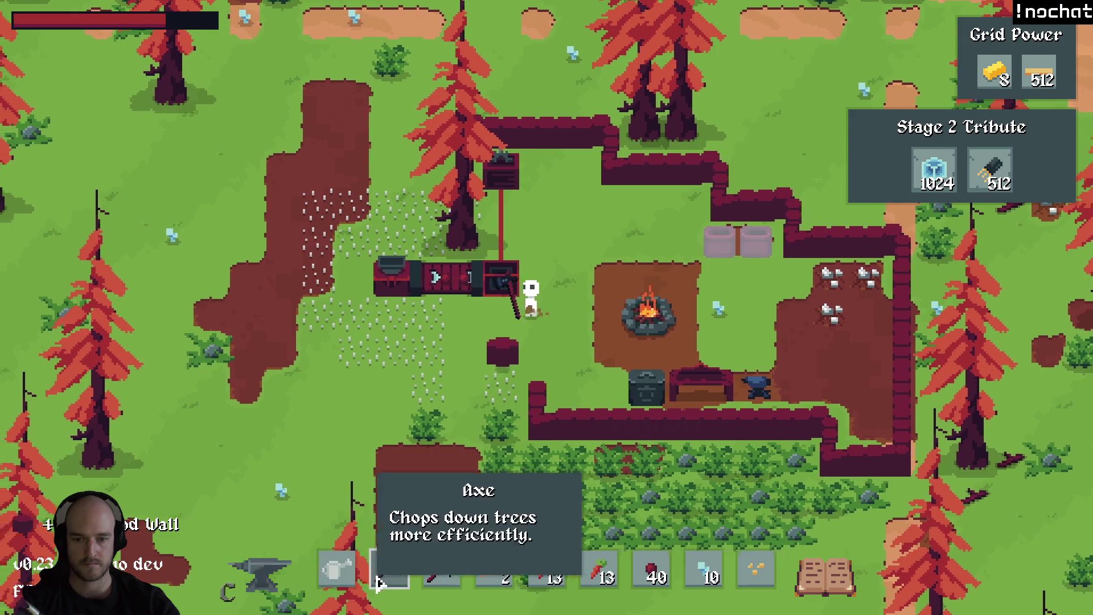
{"action": "key", "text": "a"}
{"action": "left_click", "coordinate": [388, 569]}
{"action": "key", "text": "d"}
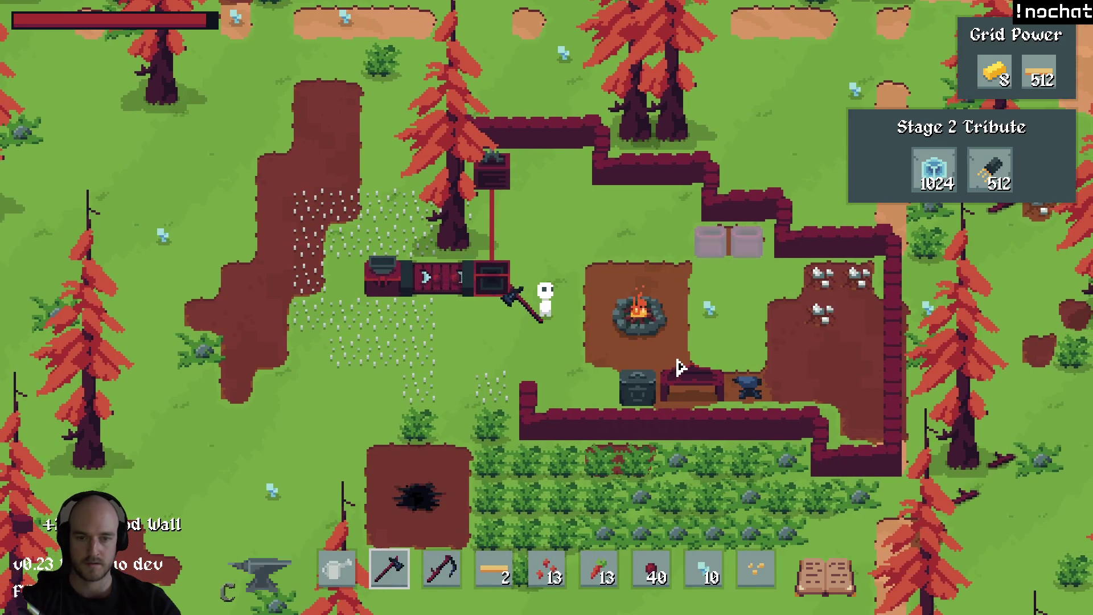
{"action": "key", "text": "alt+Tab"}
{"action": "left_click", "coordinate": [413, 601]}
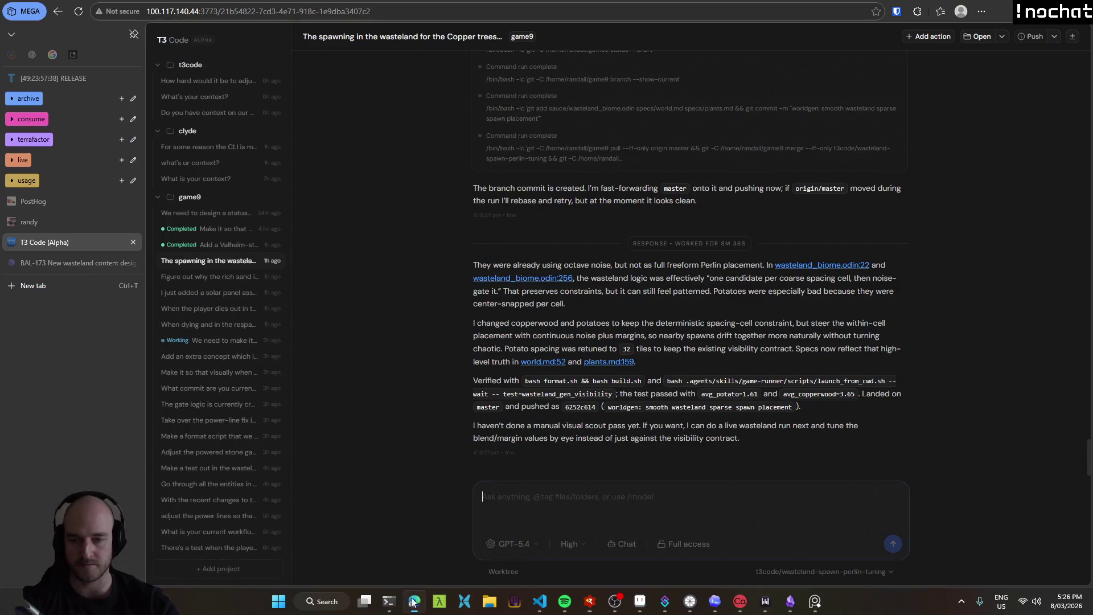
Ask the agent to stop hotbar tool clicks from swinging the tool and block the attack path.
{"action": "left_click", "coordinate": [227, 228]}
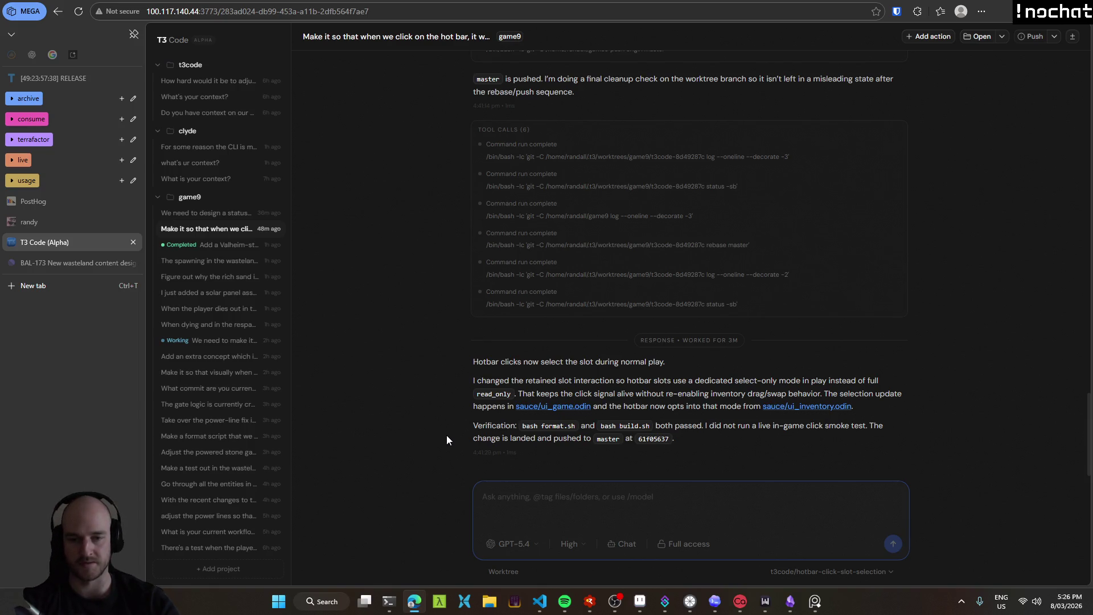
{"action": "type", "text": "It's a bit broken when we are clicking on a tool because the tool will swing, we need to make it get con"}
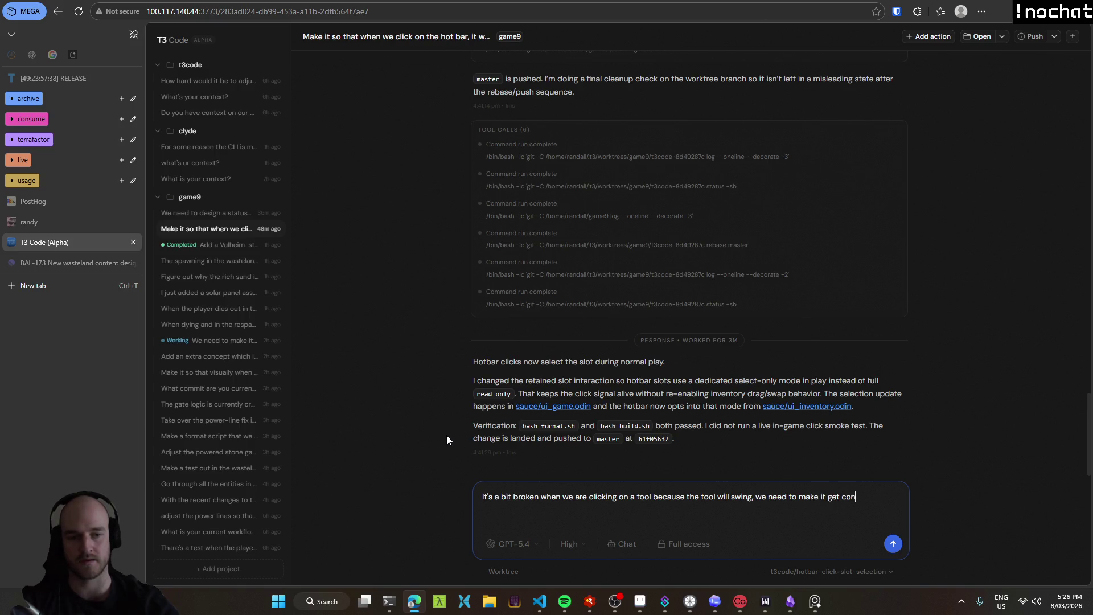
{"action": "type", "text": "block off the attack path as well"}
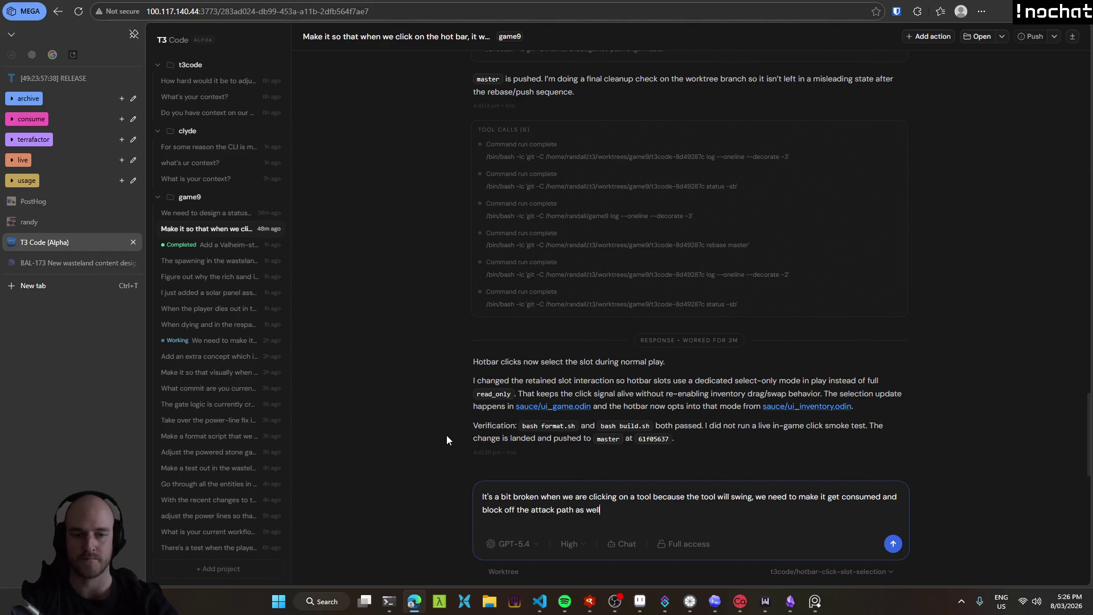
{"action": "type", "text": " when consumed"}
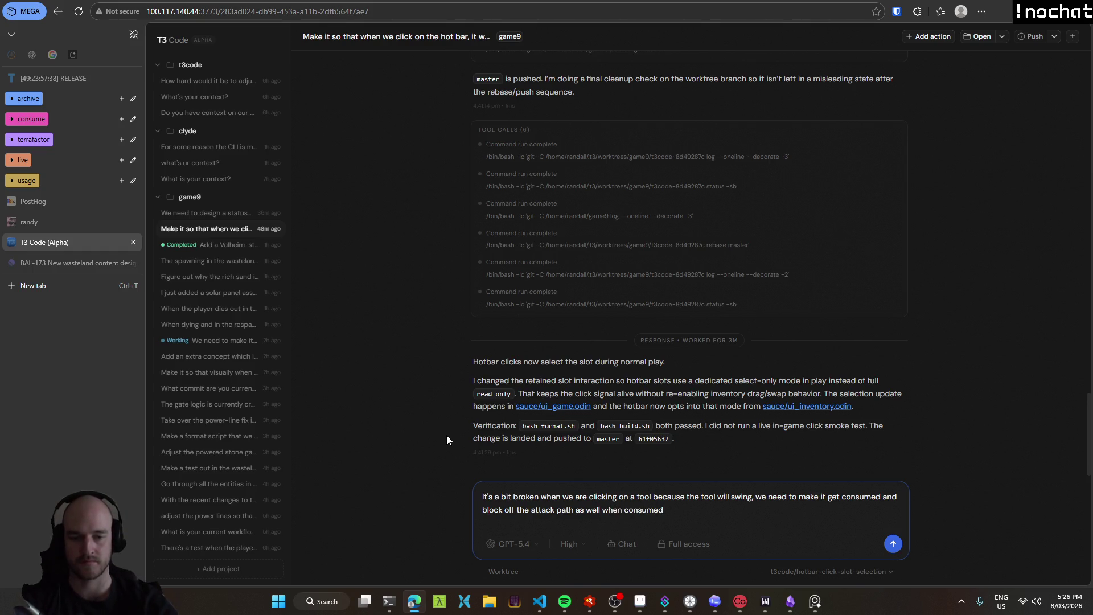
{"action": "key", "text": "Return"}
{"action": "key", "text": "ctrl+Down"}
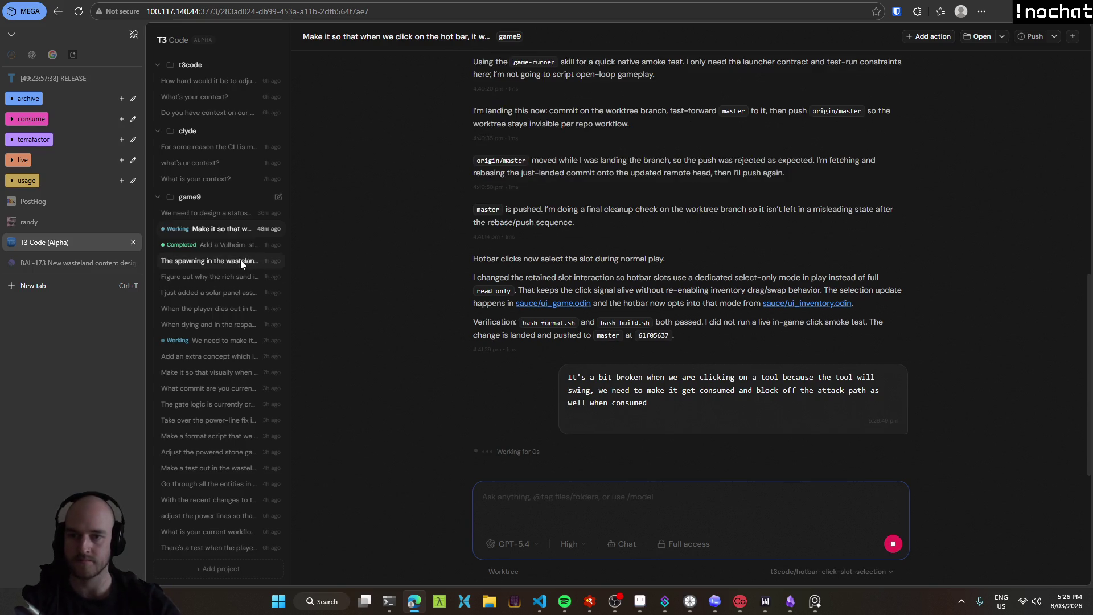
Check the ui_game.odin diff in VS Code, then relaunch the game from the debugger with F5.
{"action": "left_click", "coordinate": [540, 601]}
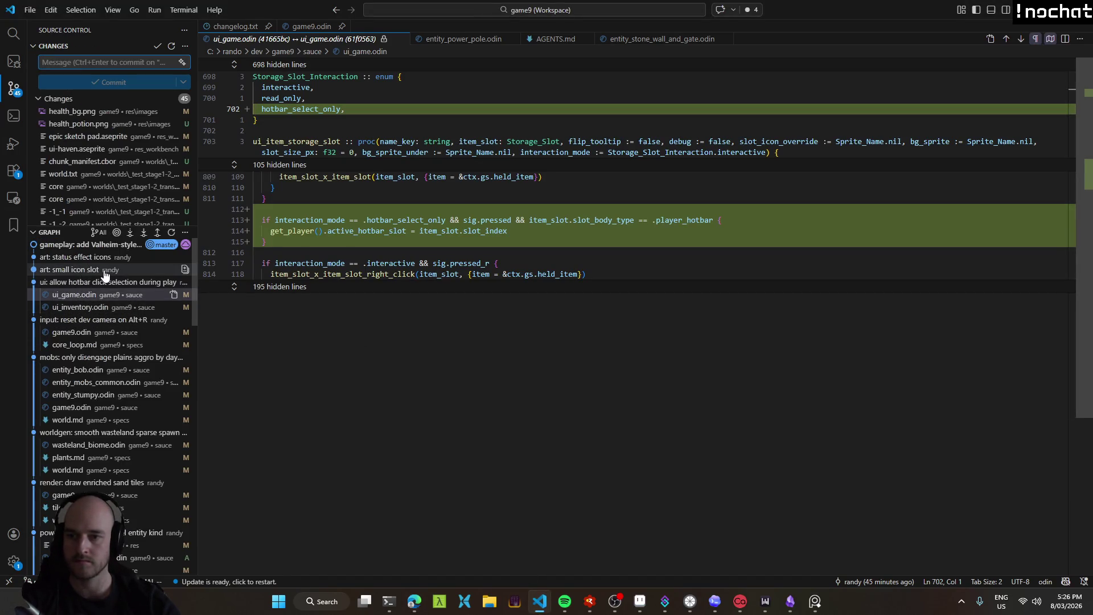
{"action": "key", "text": "alt+Tab"}
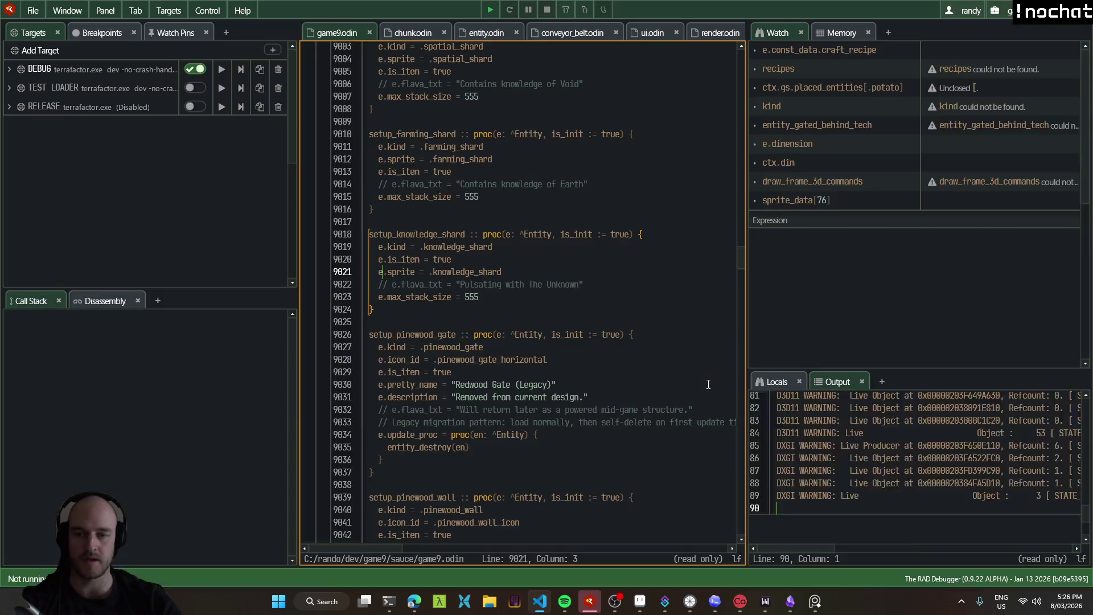
{"action": "key", "text": "F5"}
Zoom in on the respawned character at the walled campfire base.
{"action": "scroll", "coordinate": [622, 361], "scroll_direction": "down", "scroll_amount": 5}
{"action": "scroll", "coordinate": [564, 344], "scroll_direction": "down", "scroll_amount": 3}
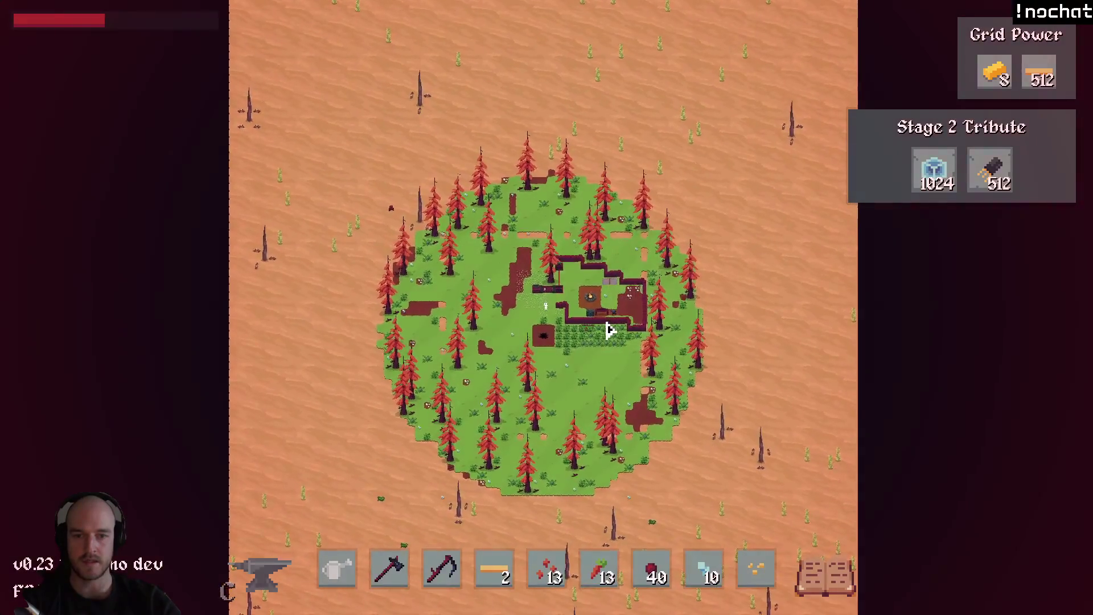
{"action": "scroll", "coordinate": [552, 313], "scroll_direction": "up", "scroll_amount": 5}
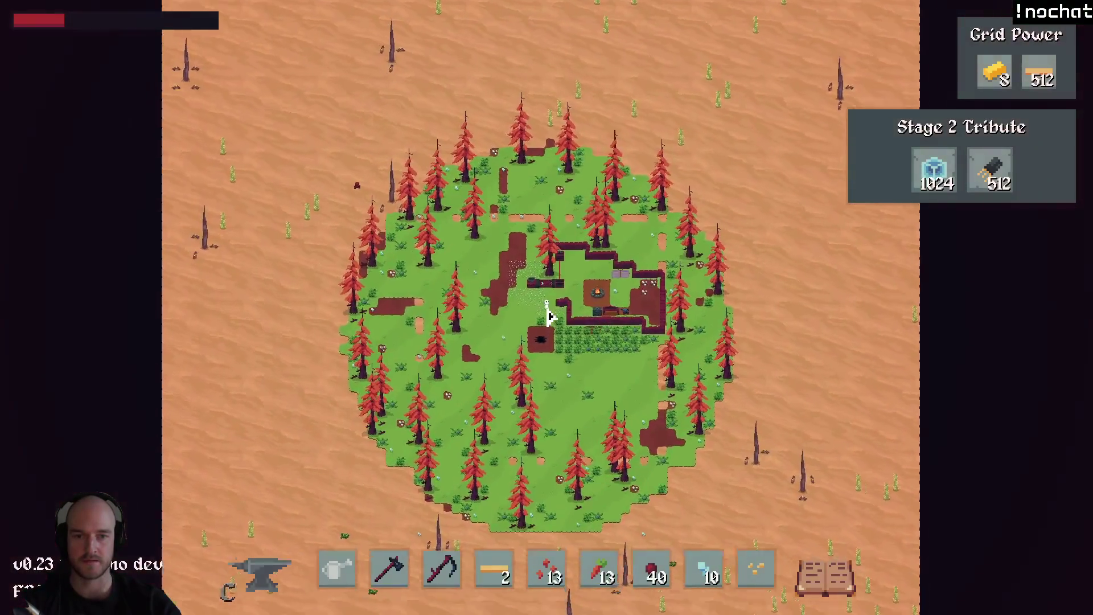
{"action": "scroll", "coordinate": [555, 313], "scroll_direction": "up", "scroll_amount": 2}
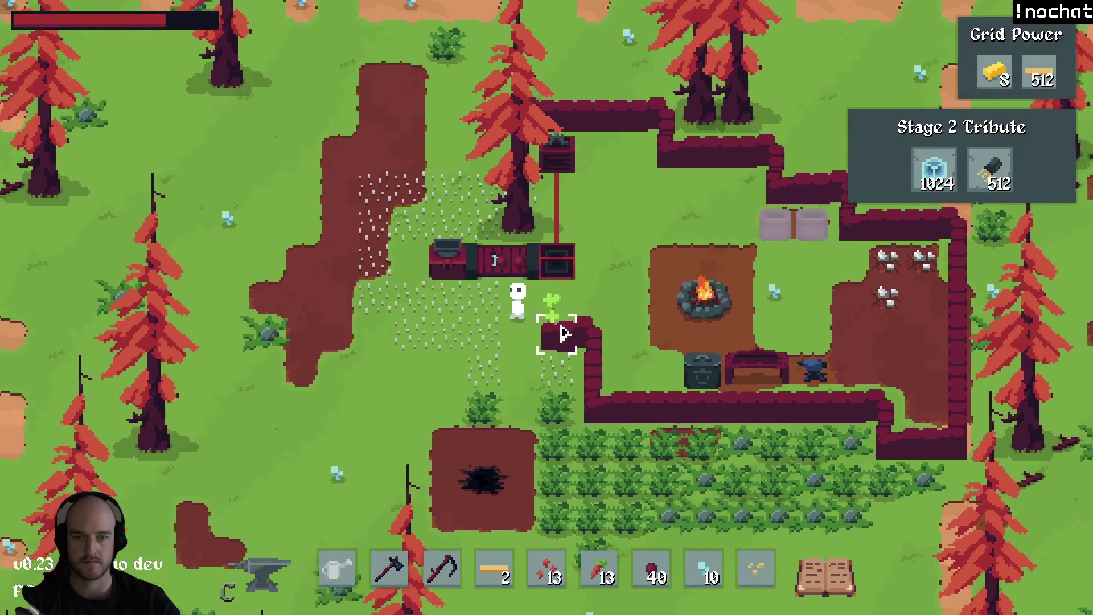
Walk past the crop field toward the workbench, then zoom out to show the whole forested island.
{"action": "key", "text": "s"}
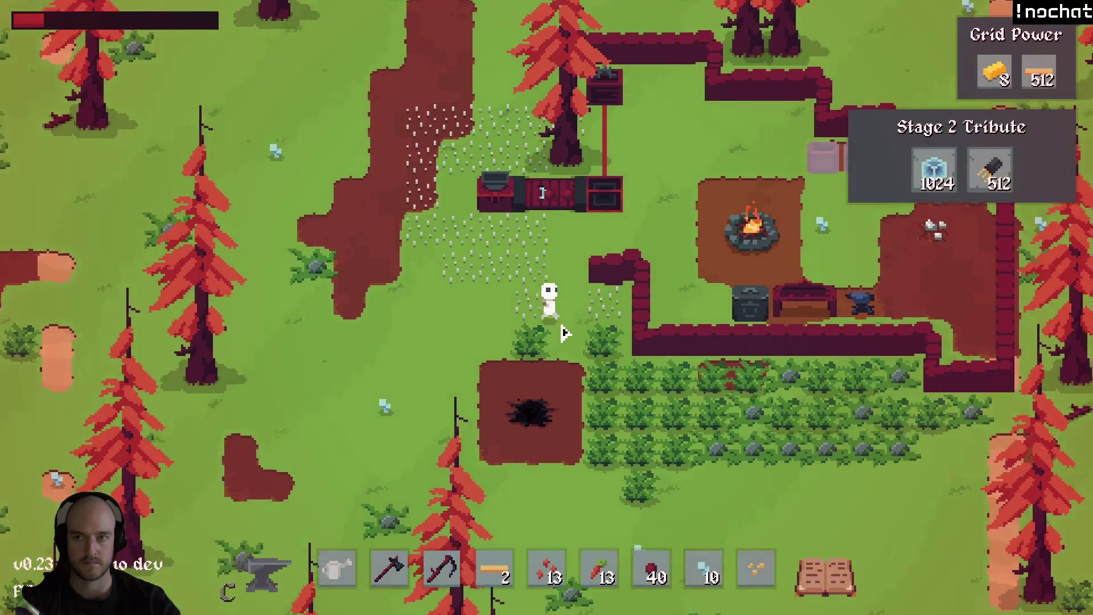
{"action": "key", "text": "w"}
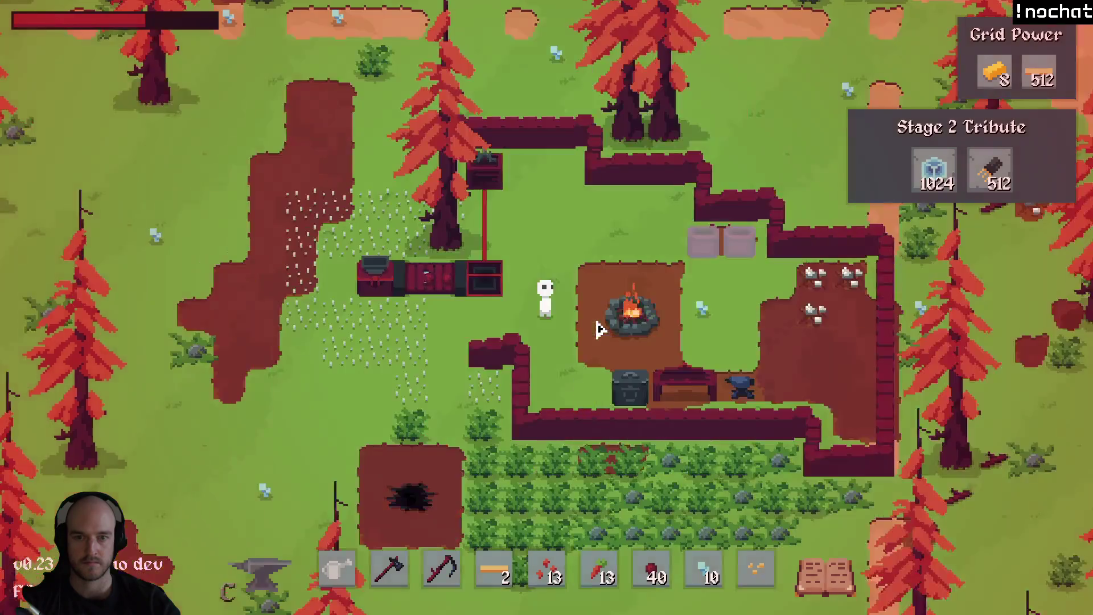
{"action": "scroll", "coordinate": [587, 333], "scroll_direction": "down", "scroll_amount": 2}
{"action": "scroll", "coordinate": [587, 332], "scroll_direction": "down", "scroll_amount": 3}
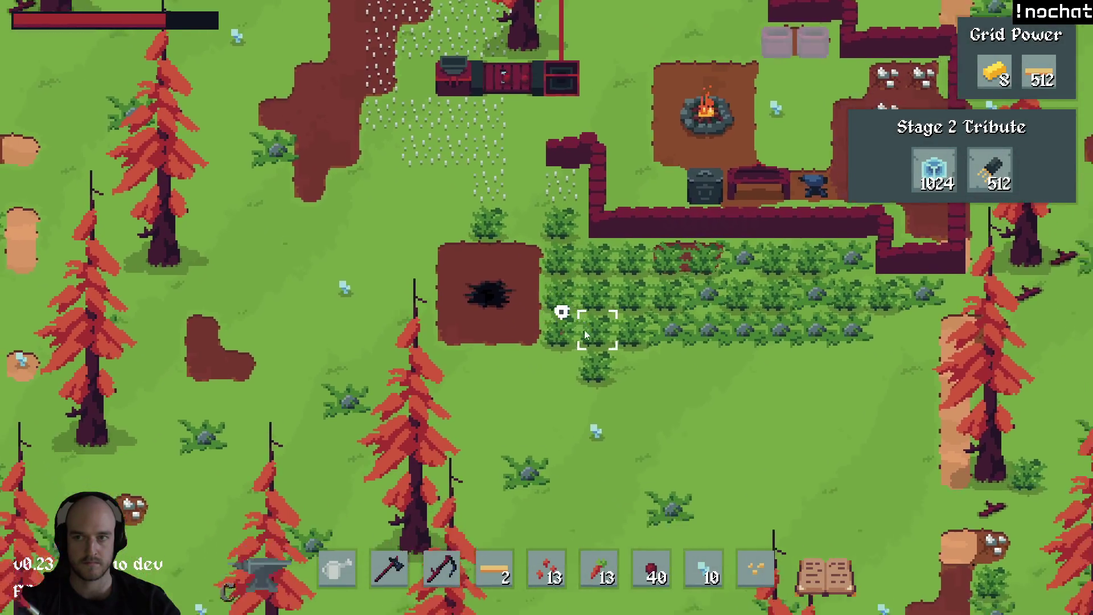
{"action": "scroll", "coordinate": [588, 343], "scroll_direction": "down", "scroll_amount": 3}
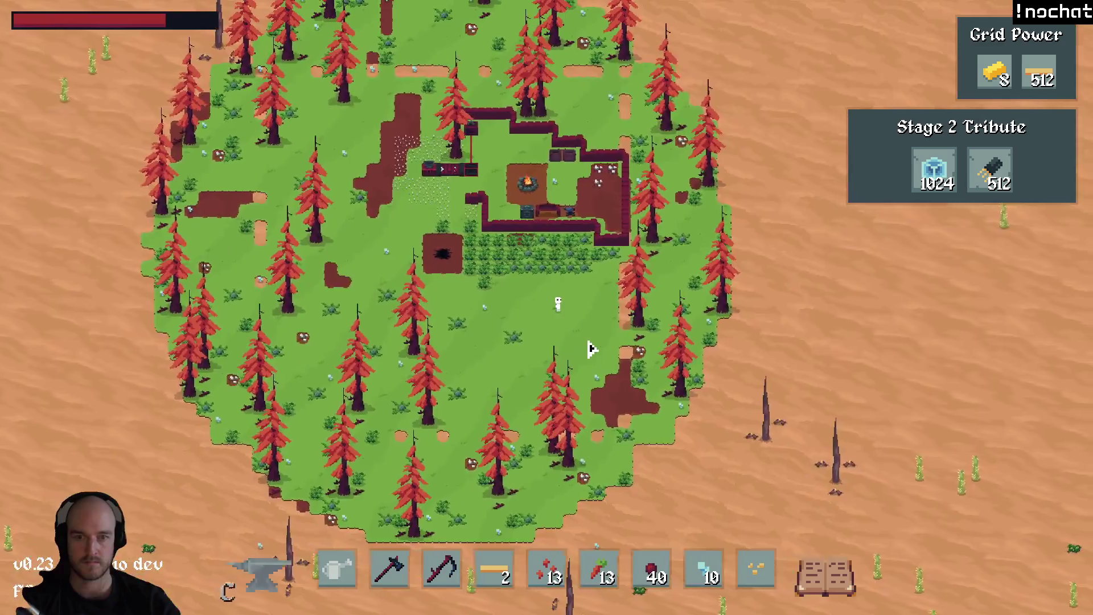
{"action": "scroll", "coordinate": [592, 359], "scroll_direction": "down", "scroll_amount": 3}
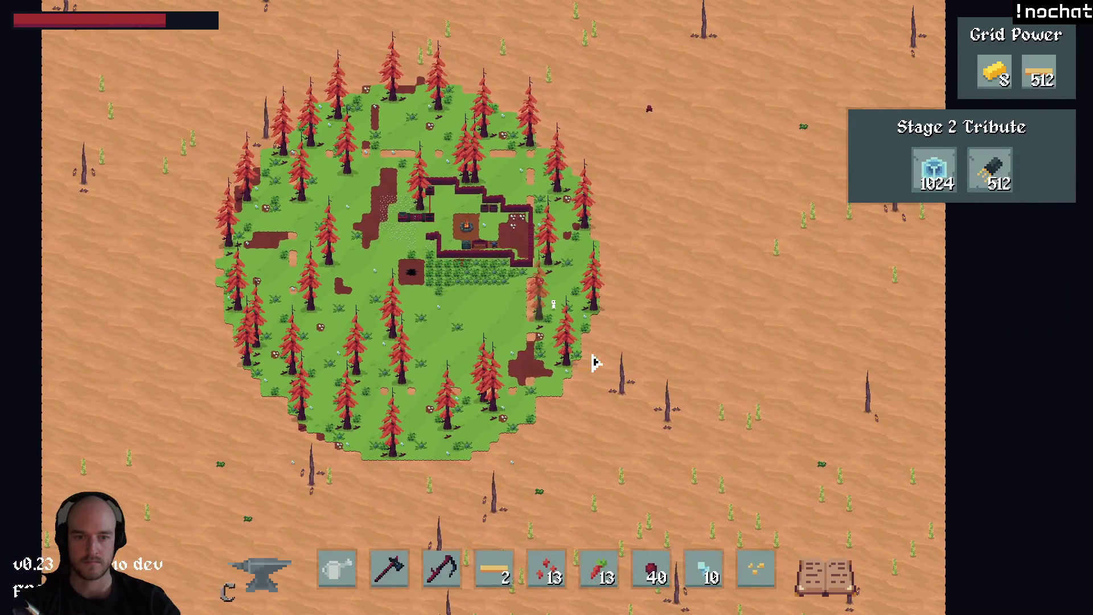
Walk the character off the island's east edge and south into the desert wasteland.
{"action": "key", "text": "d"}
{"action": "key", "text": "s"}
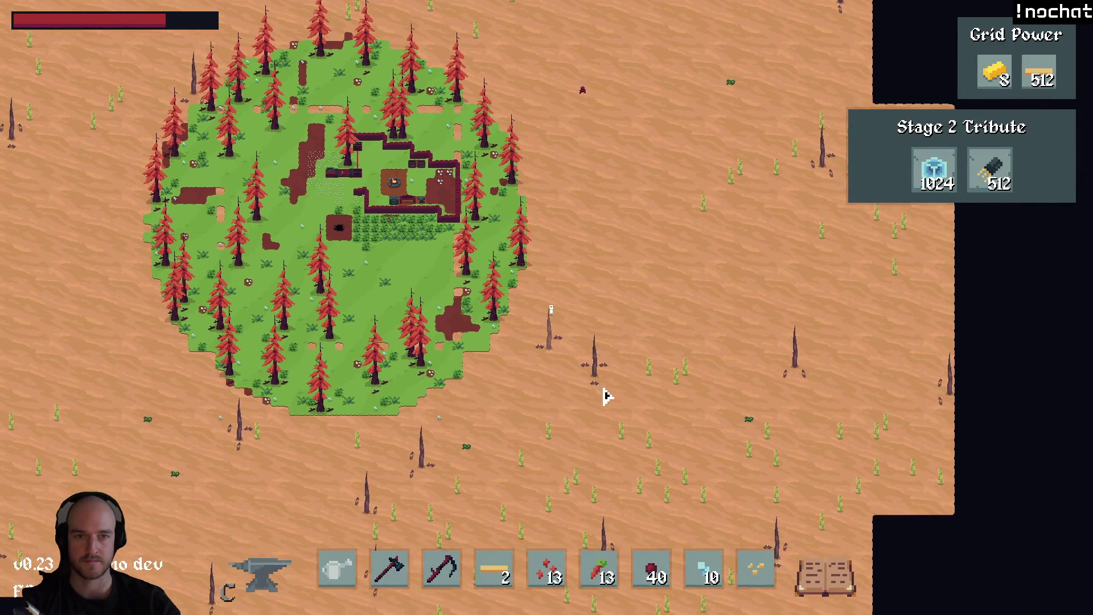
{"action": "key", "text": "d"}
{"action": "key", "text": "s"}
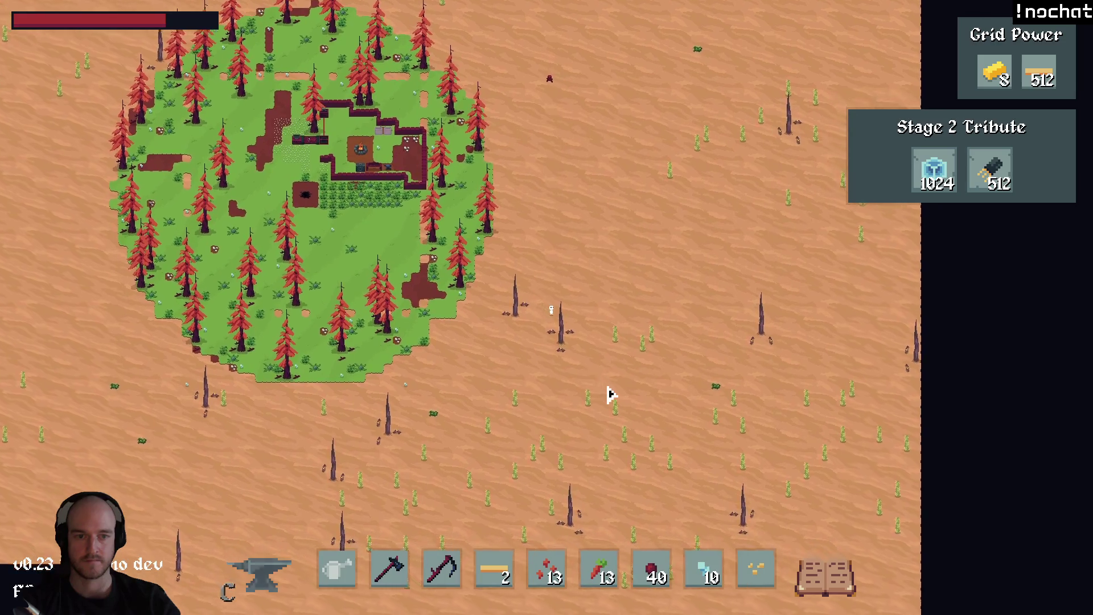
{"action": "key", "text": "s"}
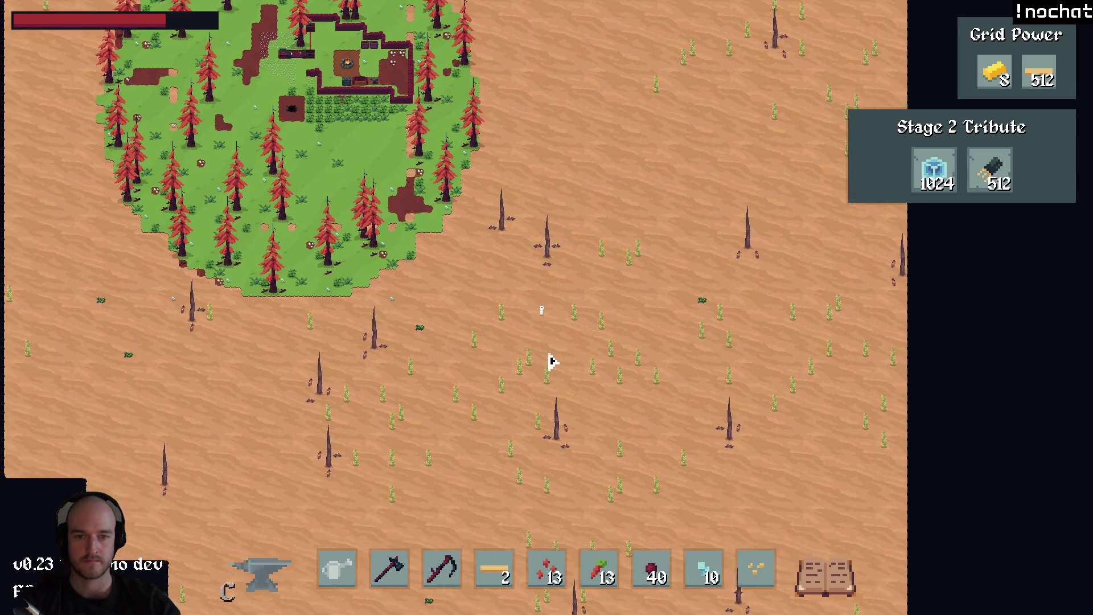
{"action": "key", "text": "s"}
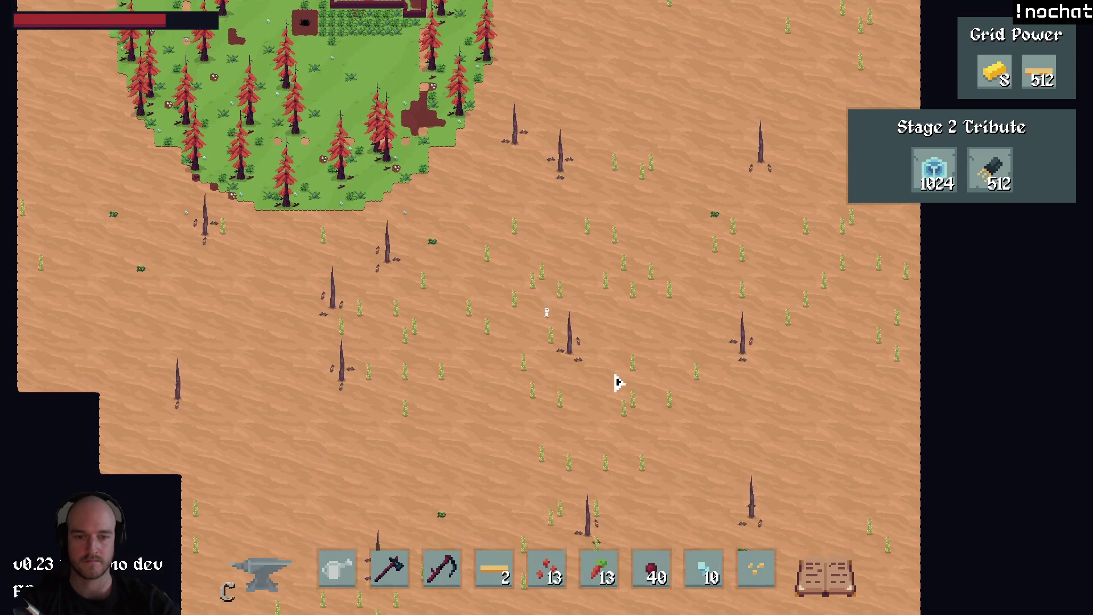
{"action": "key", "text": "s"}
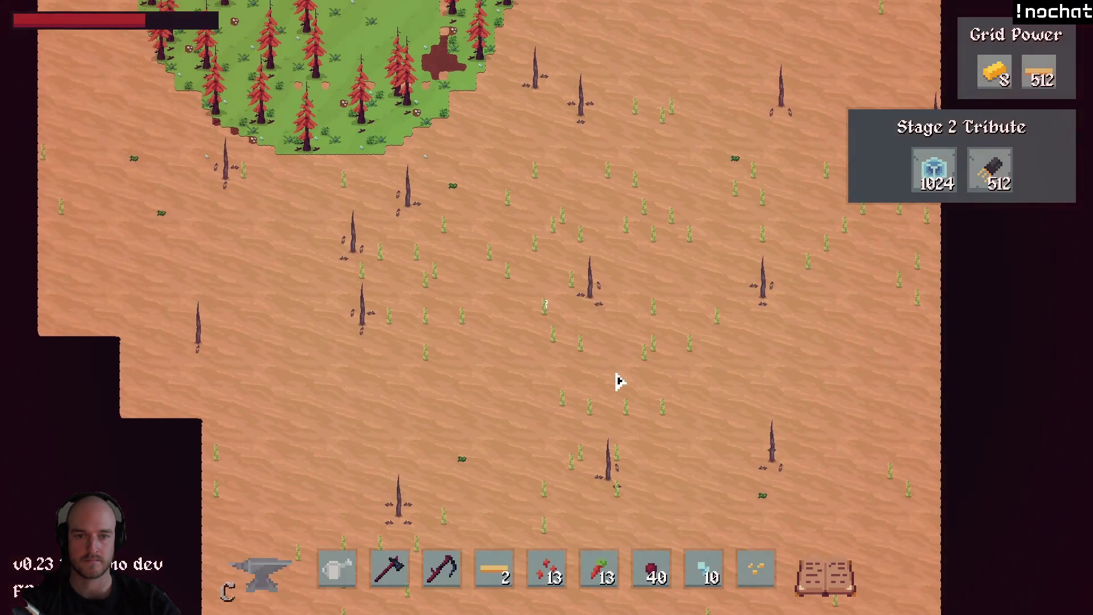
{"action": "key", "text": "s"}
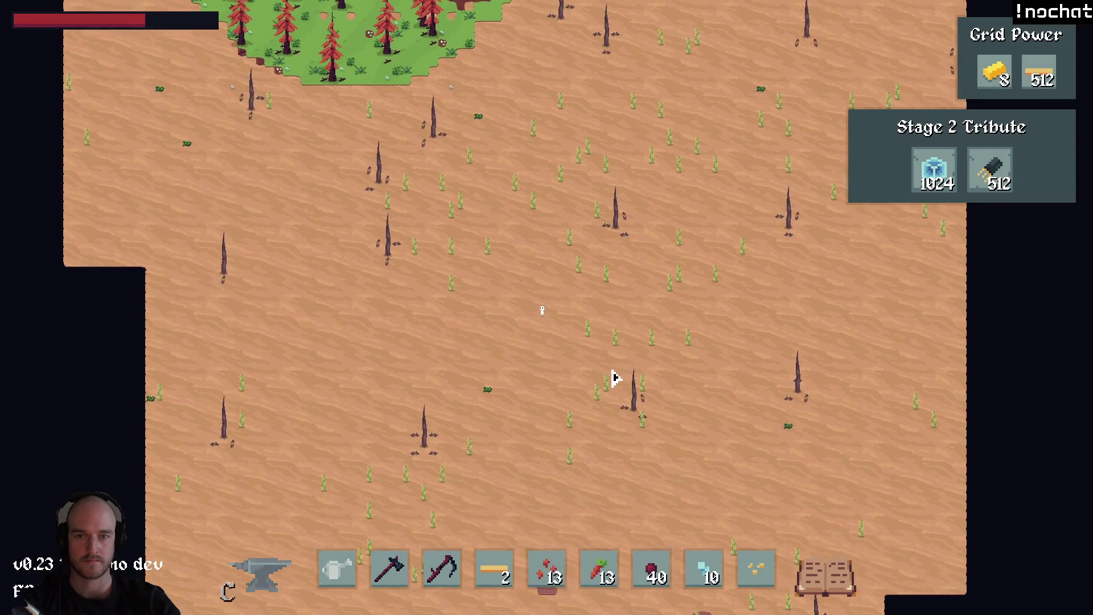
{"action": "key", "text": "s"}
{"action": "key", "text": "a"}
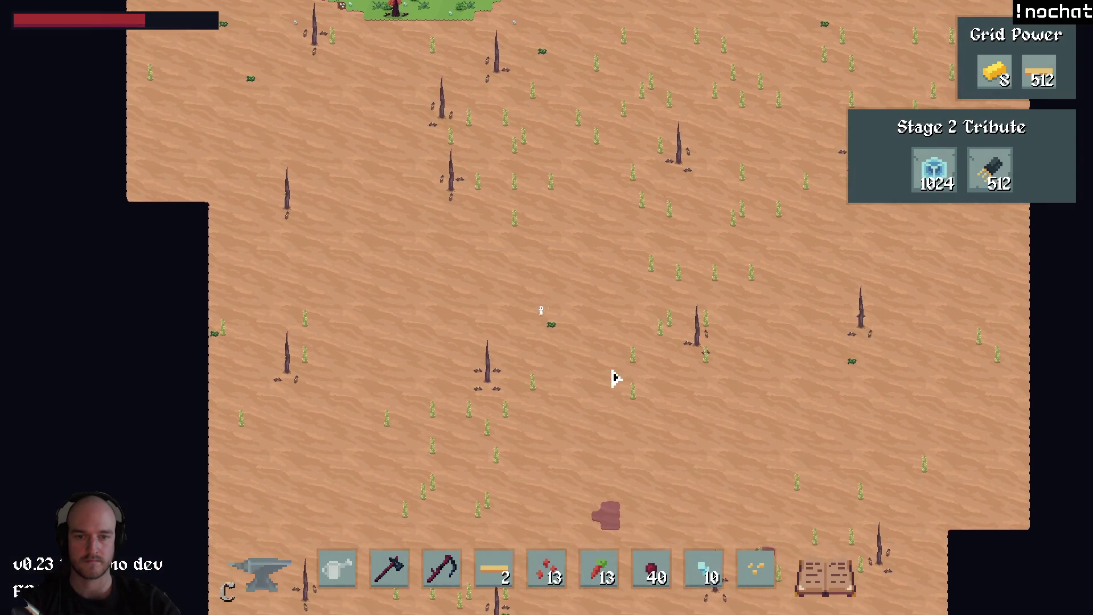
{"action": "key", "text": "s"}
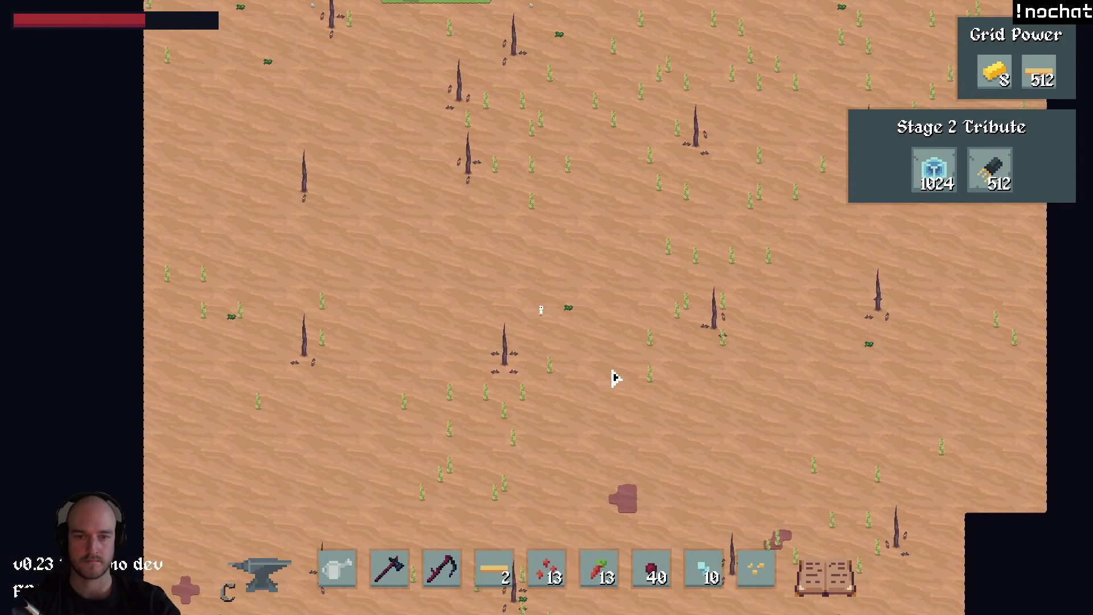
{"action": "key", "text": "d"}
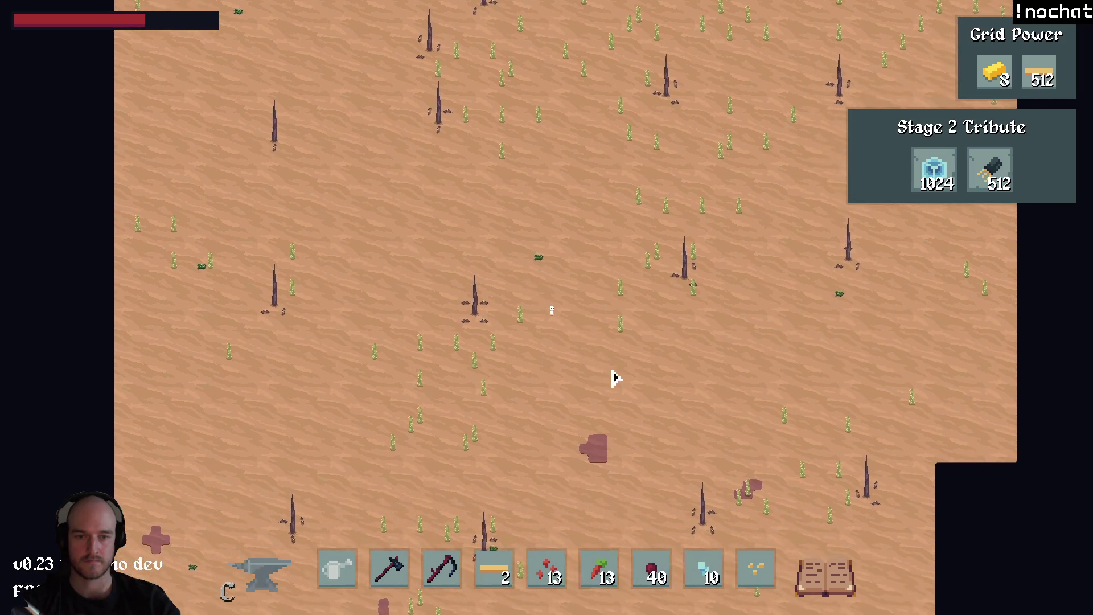
{"action": "key", "text": "s"}
{"action": "key", "text": "d"}
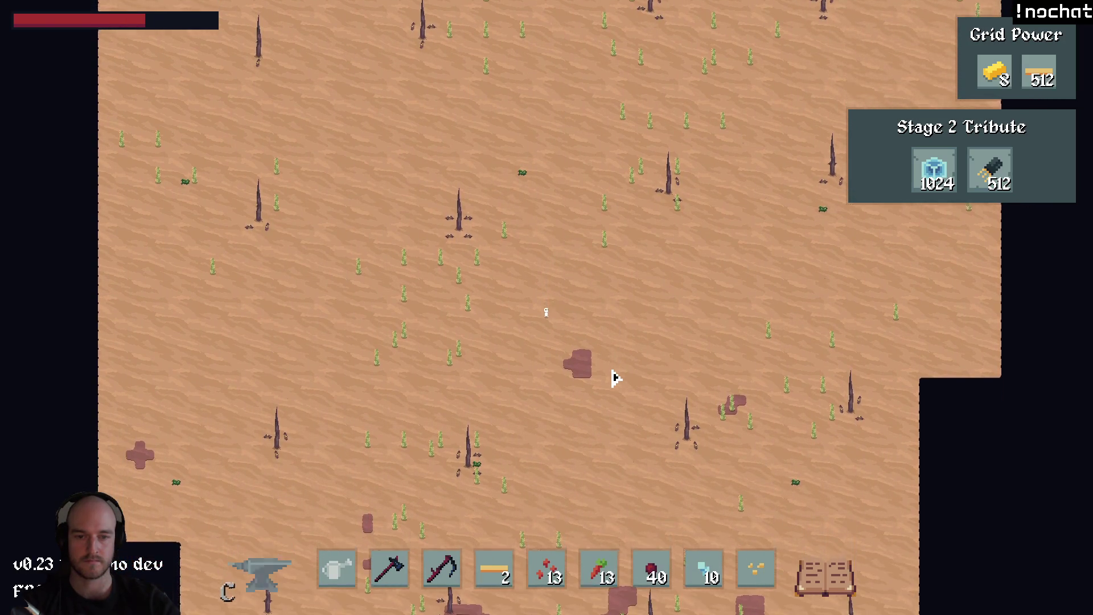
{"action": "key", "text": "s"}
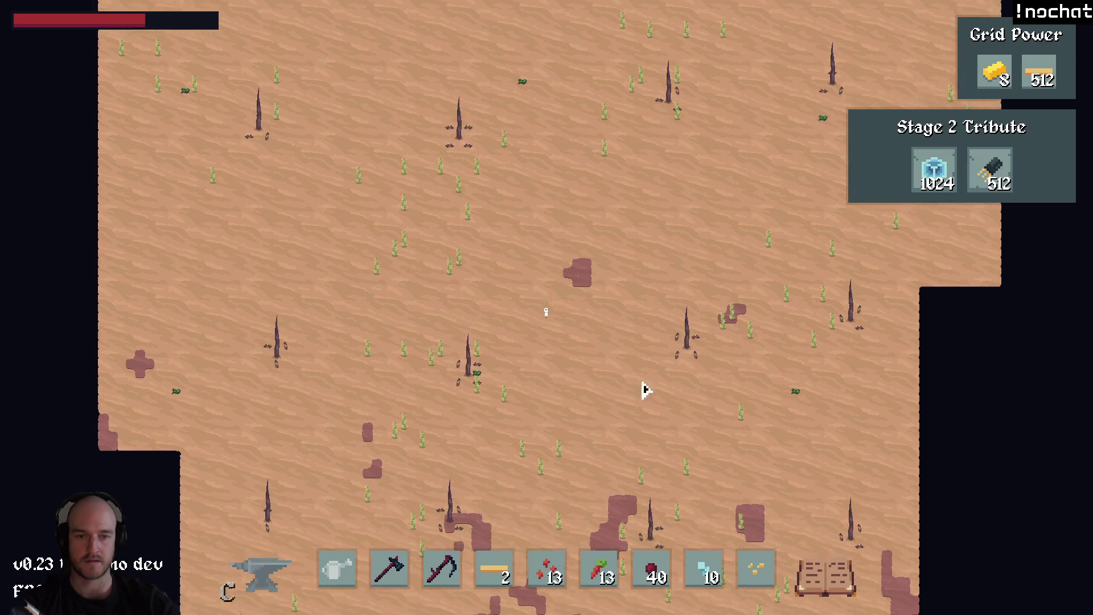
{"action": "key", "text": "s"}
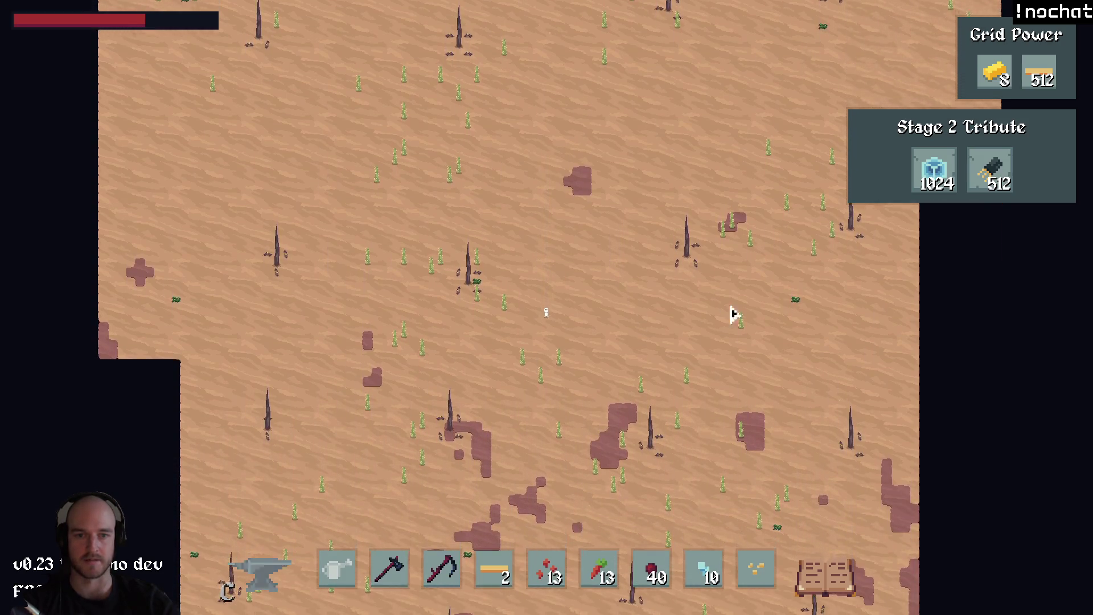
{"action": "key", "text": "s"}
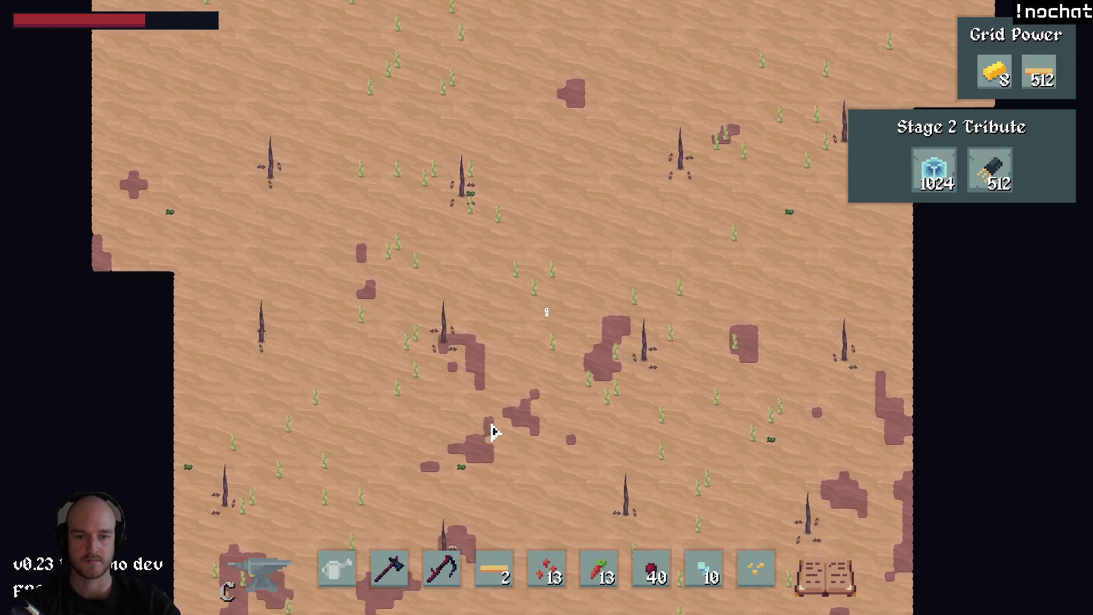
Keep heading south past the dark dirt patches until health drains nearly empty.
{"action": "key", "text": "s"}
{"action": "key", "text": "a"}
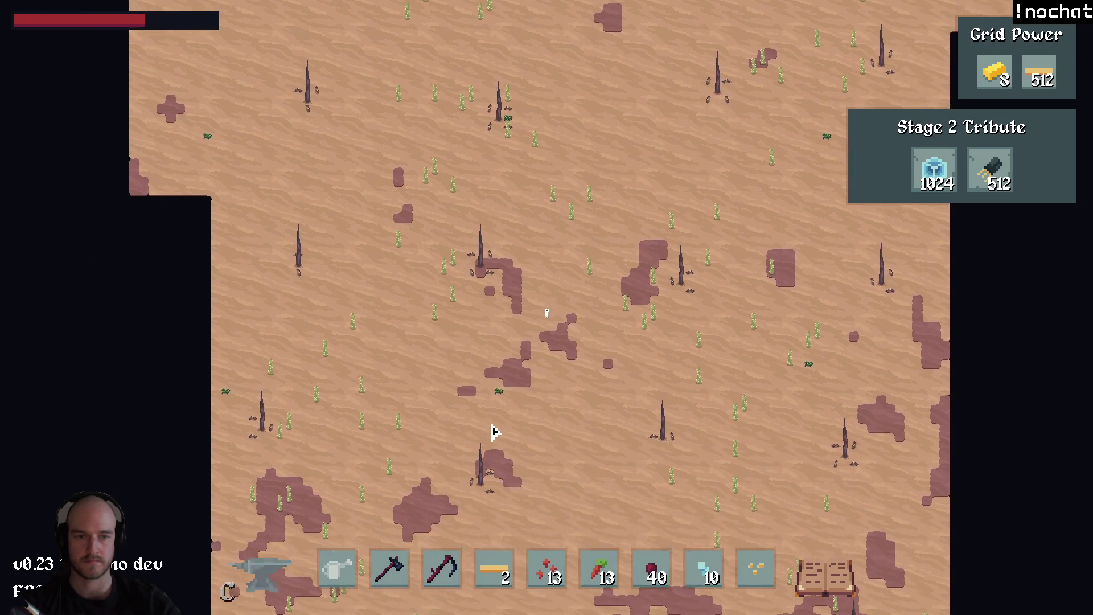
{"action": "key", "text": "s"}
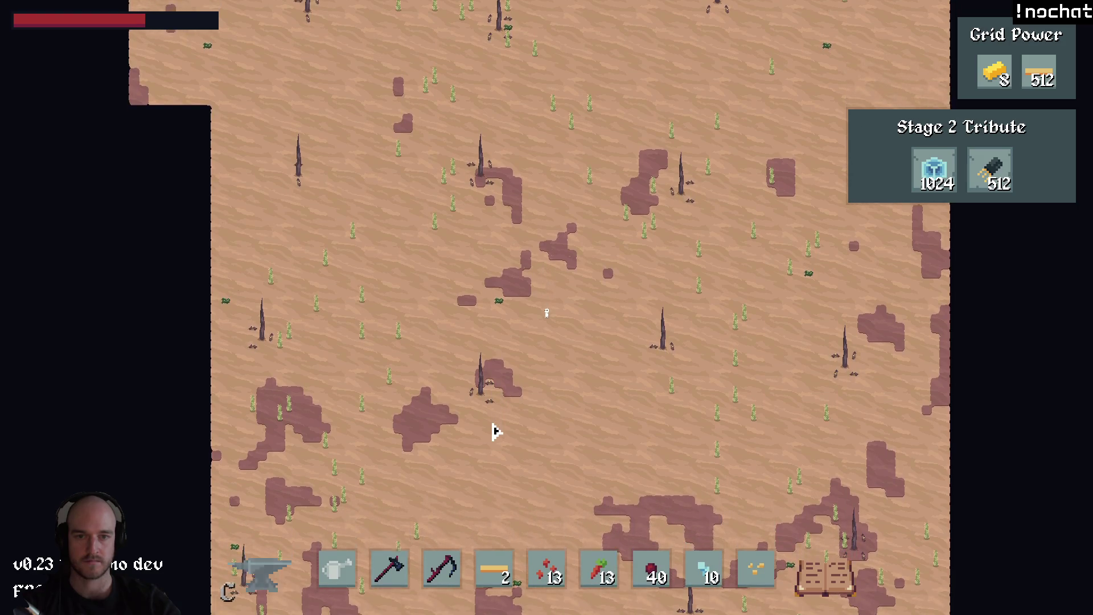
{"action": "key", "text": "s"}
{"action": "key", "text": "d"}
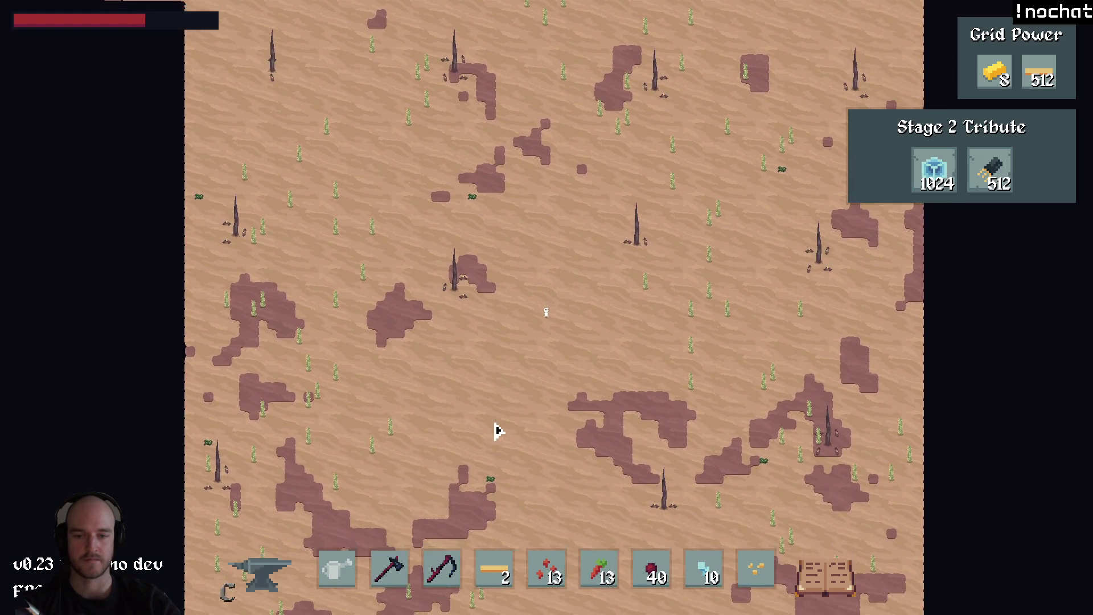
{"action": "key", "text": "s"}
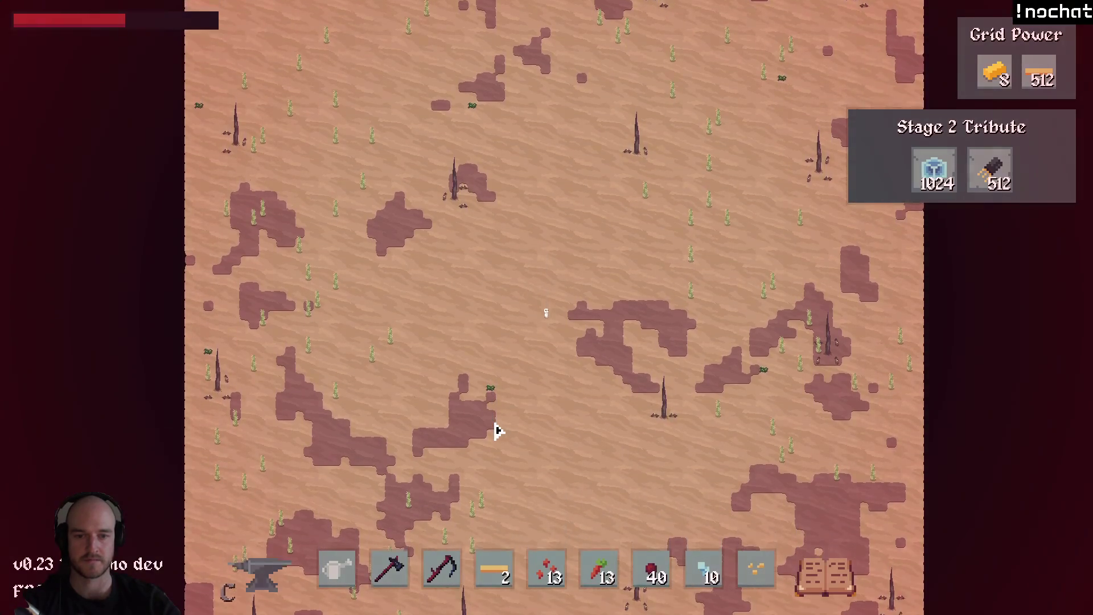
{"action": "key", "text": "s"}
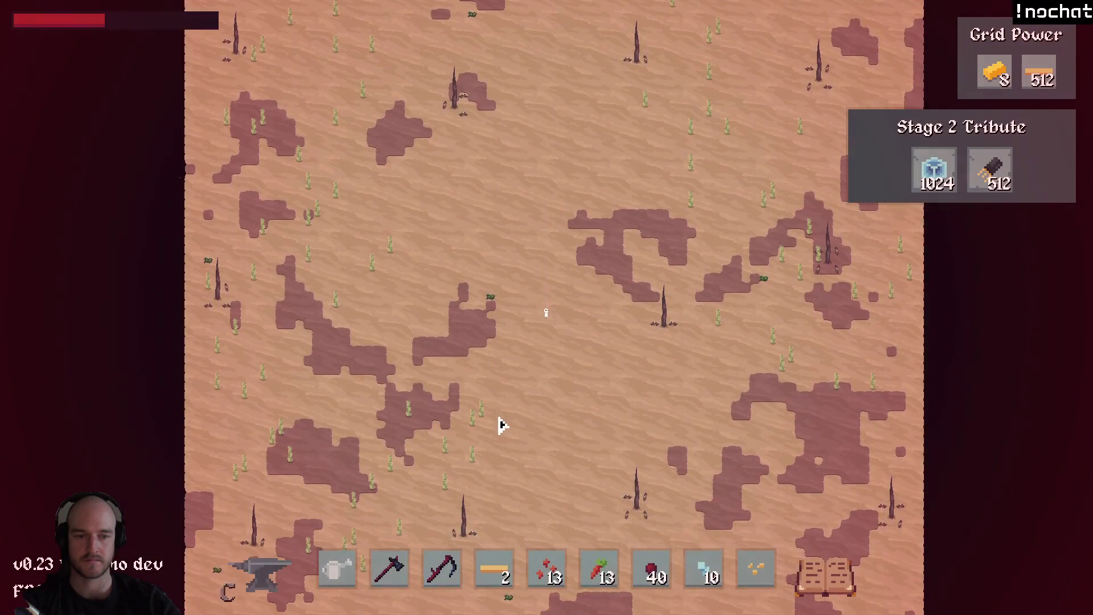
{"action": "key", "text": "s"}
{"action": "key", "text": "s"}
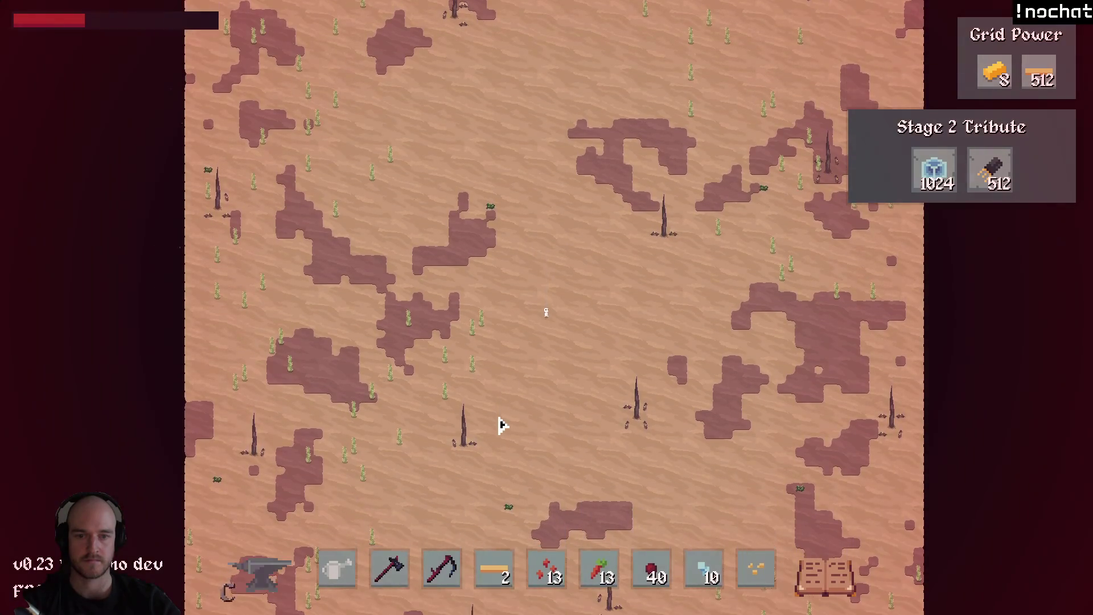
{"action": "key", "text": "s"}
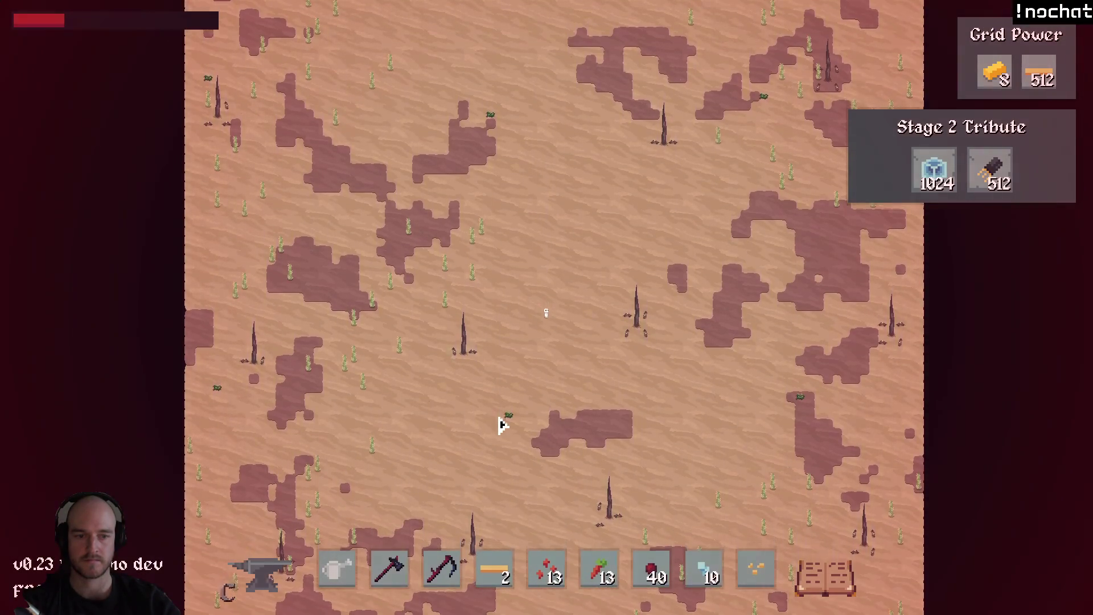
{"action": "key", "text": "s"}
{"action": "key", "text": "a"}
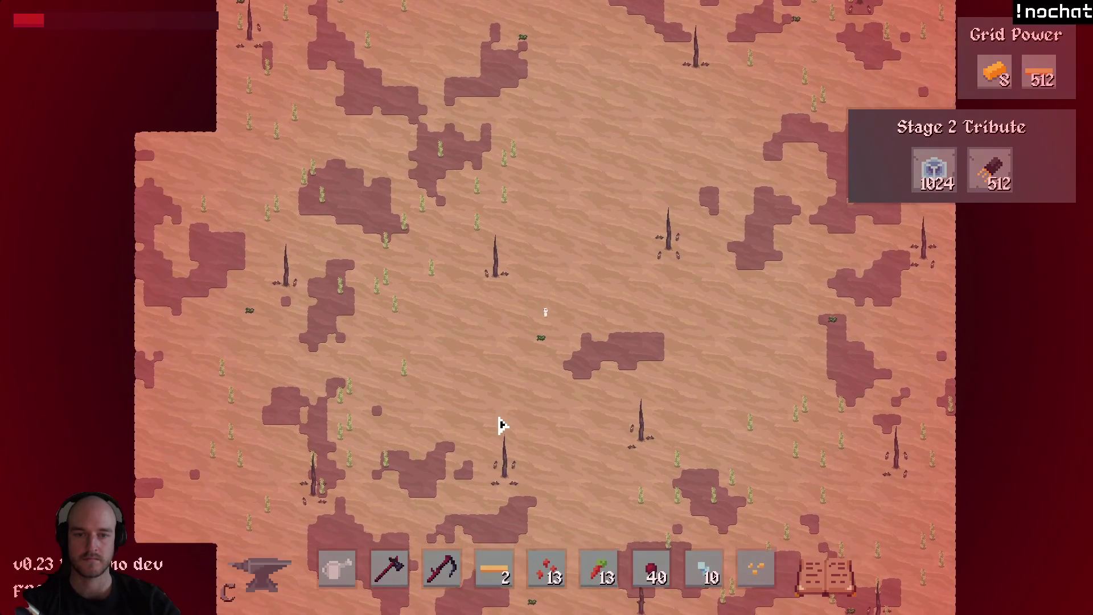
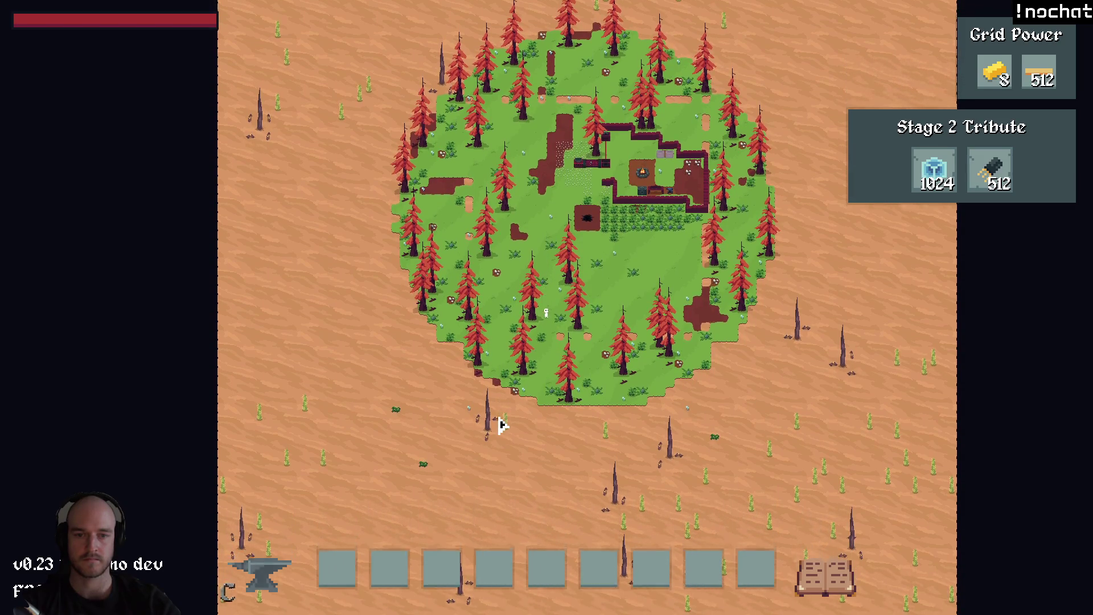
Walk the character south-west, then west, away from the grass base into the desert.
{"action": "key", "text": "s"}
{"action": "key", "text": "a"}
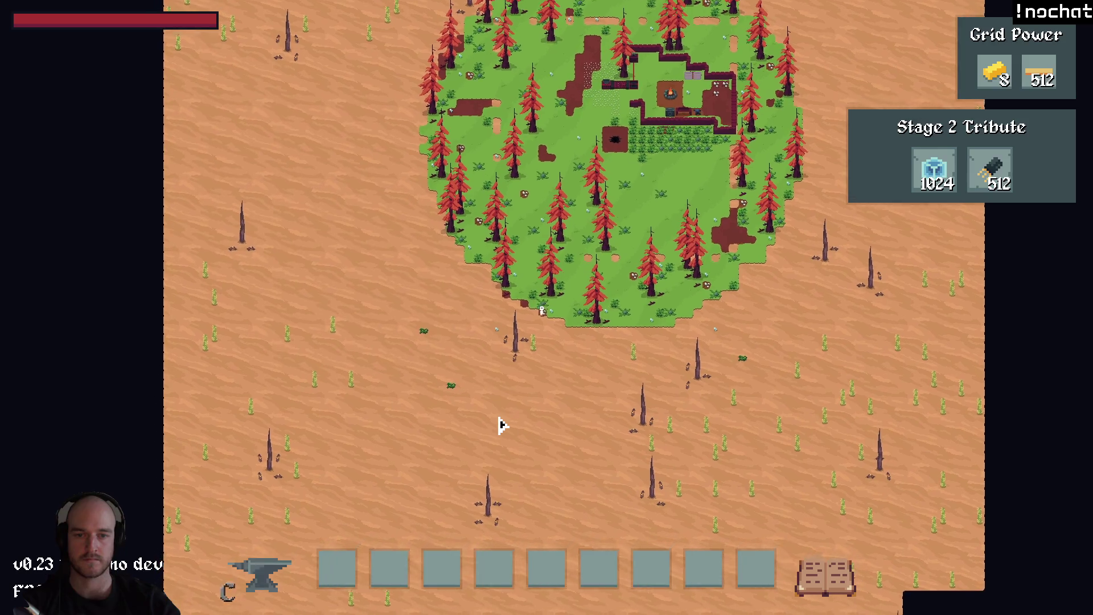
{"action": "key", "text": "s"}
{"action": "key", "text": "a"}
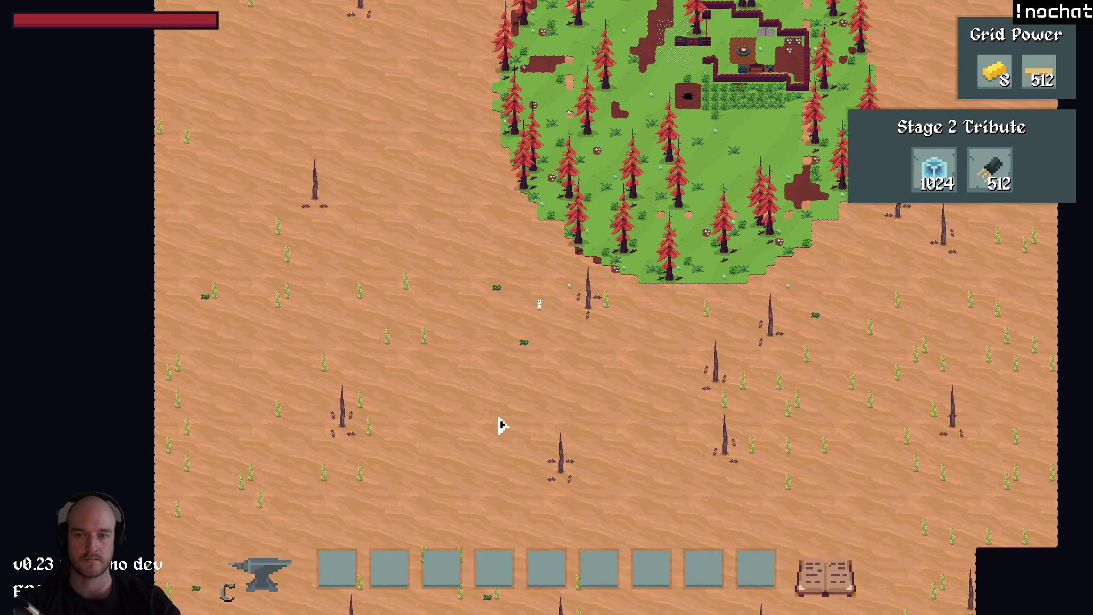
{"action": "key", "text": "a"}
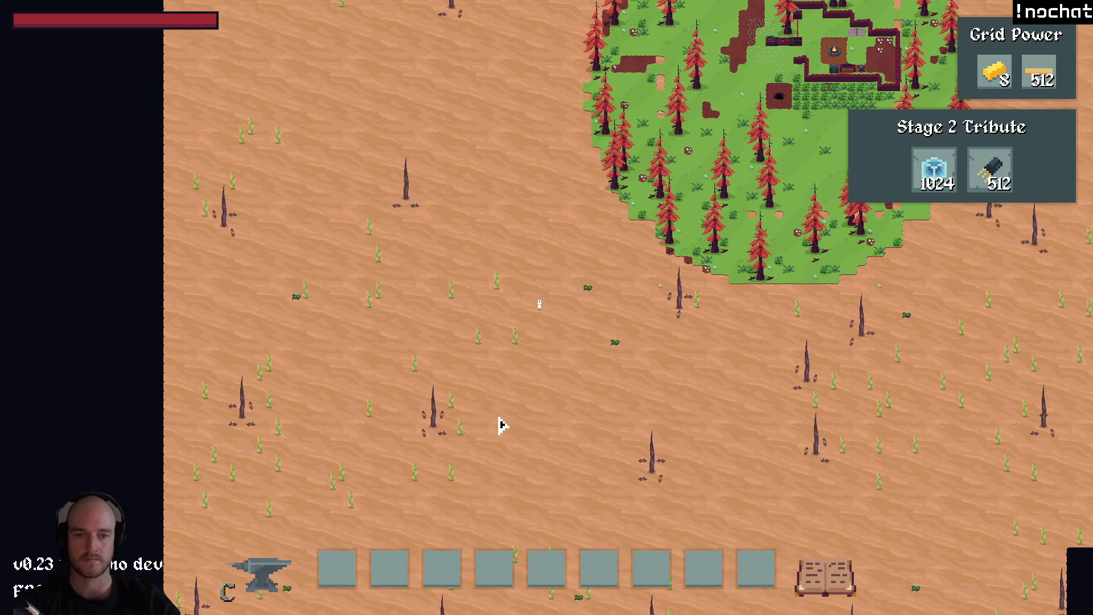
{"action": "key", "text": "a"}
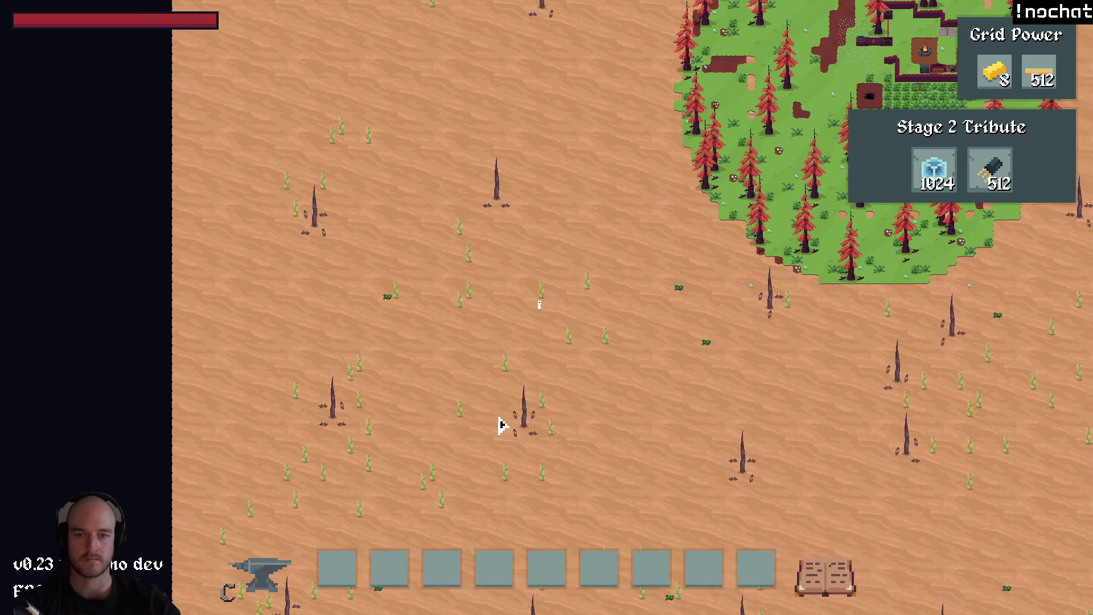
Continue north-west through the open wasteland, then bring up the T3 Code chat.
{"action": "key", "text": "a"}
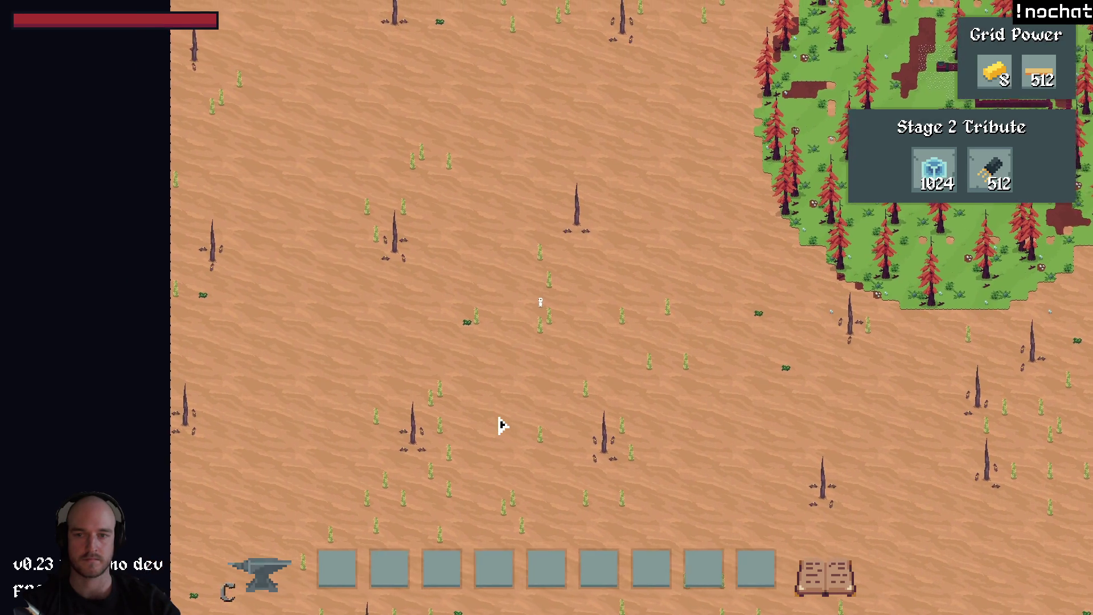
{"action": "key", "text": "a"}
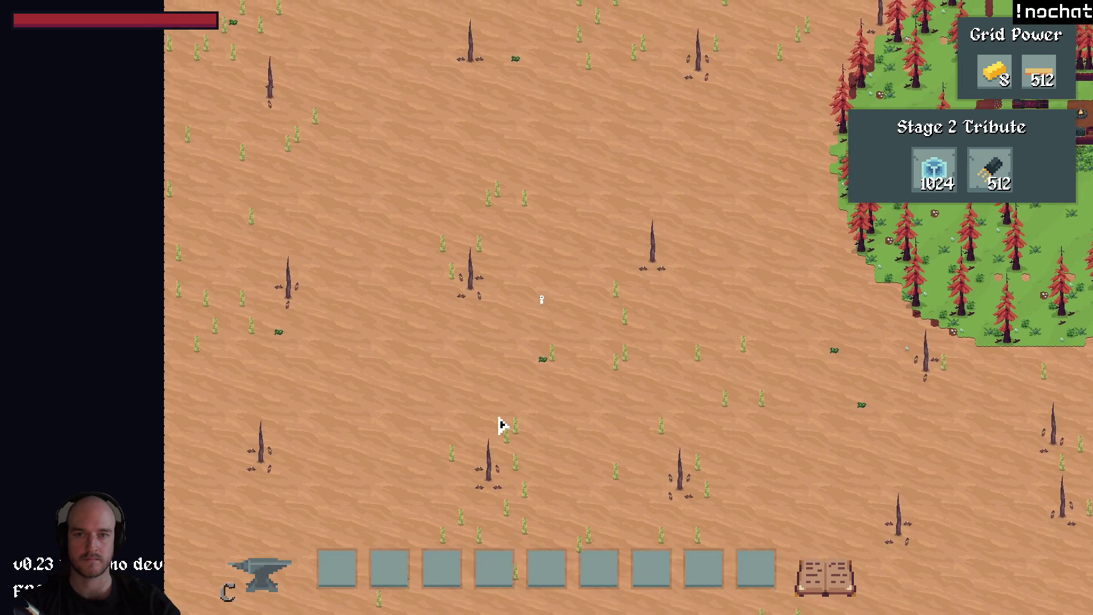
{"action": "key", "text": "w"}
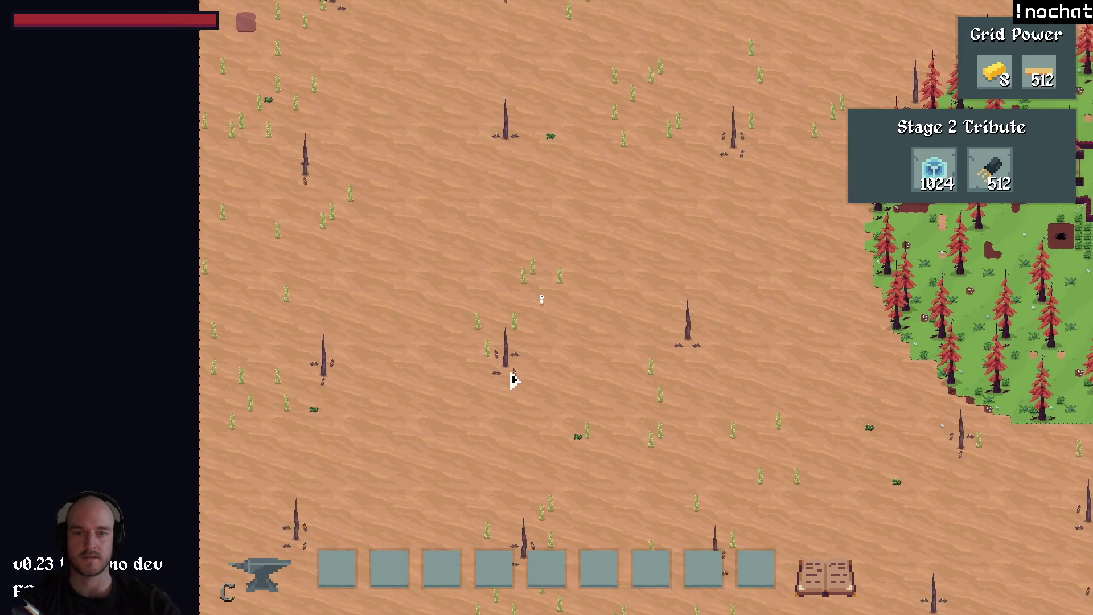
{"action": "key", "text": "w"}
{"action": "key", "text": "a"}
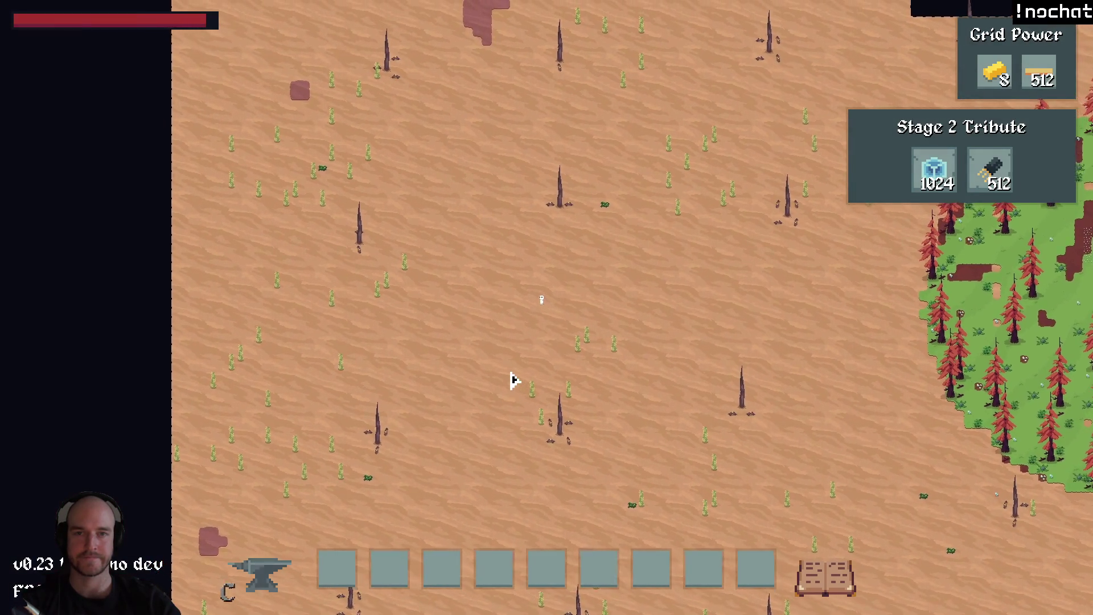
{"action": "key", "text": "w"}
{"action": "key", "text": "a"}
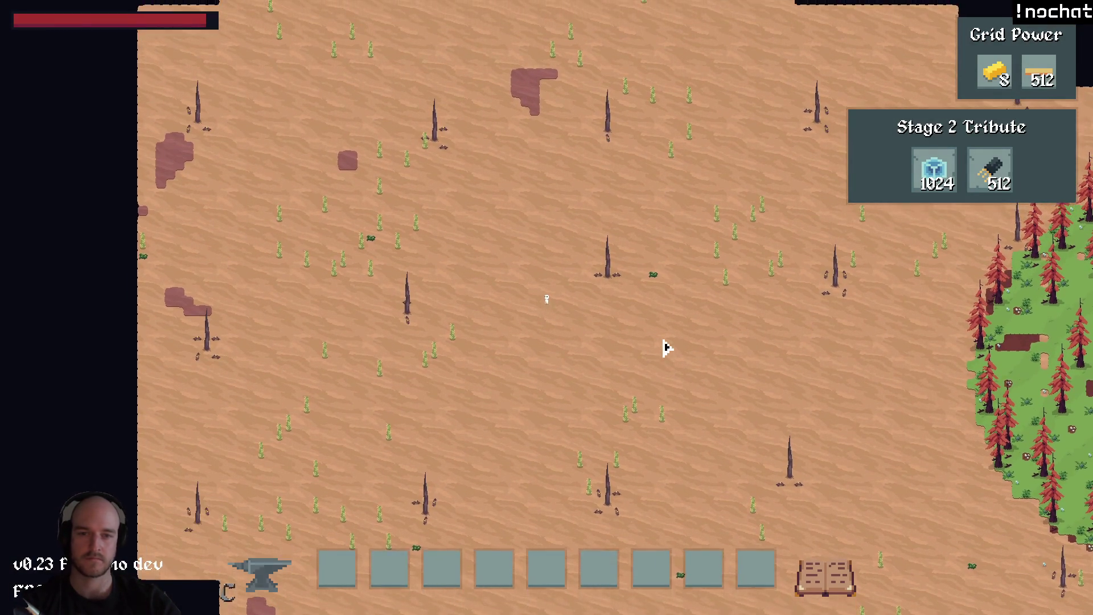
{"action": "key", "text": "alt+Tab"}
{"action": "left_click", "coordinate": [414, 602]}
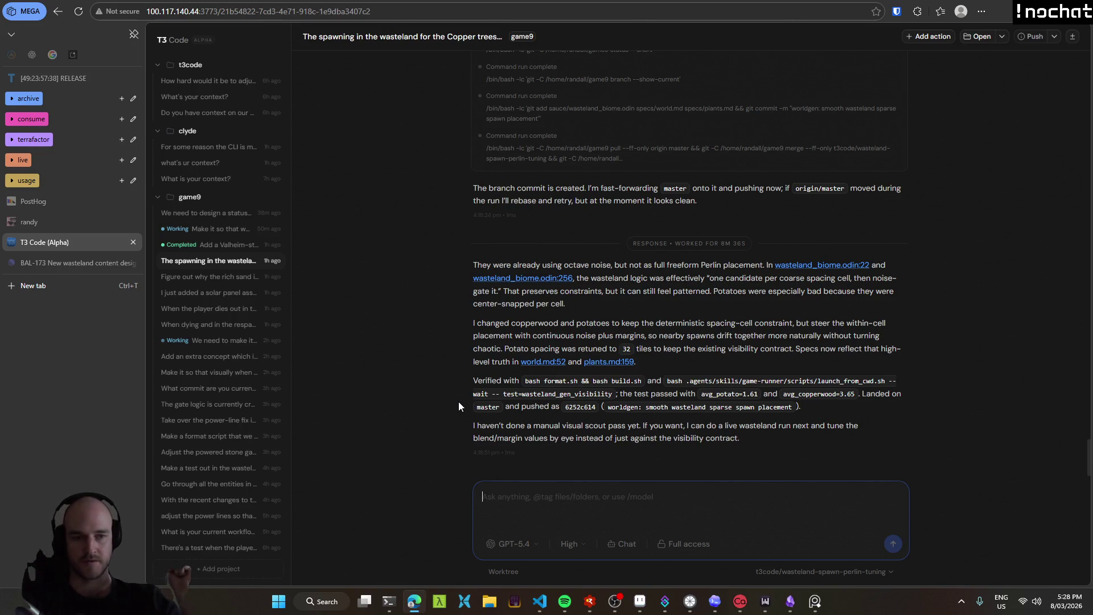
Draft 'It still feels way too much like it's a grid' in the chat, then relaunch the game with F5.
{"action": "type", "text": "It still feels way too much like it's a grid"}
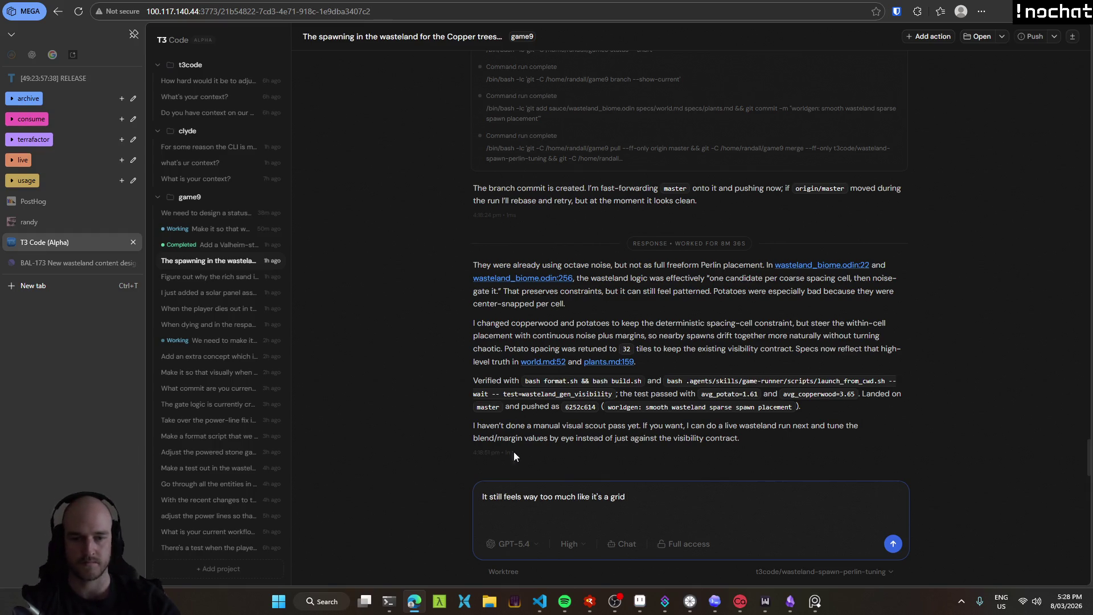
{"action": "left_click", "coordinate": [539, 601]}
{"action": "key", "text": "F5"}
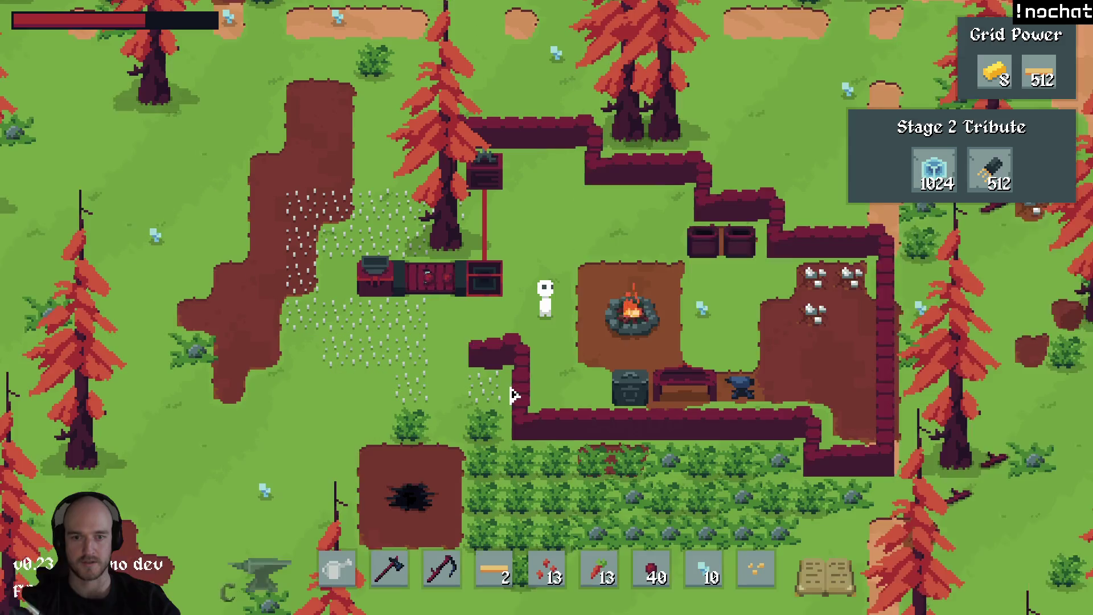
{"action": "scroll", "coordinate": [512, 394], "scroll_direction": "down", "scroll_amount": 2}
Zoom out over the island and walk west, then south, into the desert.
{"action": "scroll", "coordinate": [511, 390], "scroll_direction": "down", "scroll_amount": 3}
{"action": "scroll", "coordinate": [510, 384], "scroll_direction": "down", "scroll_amount": 2}
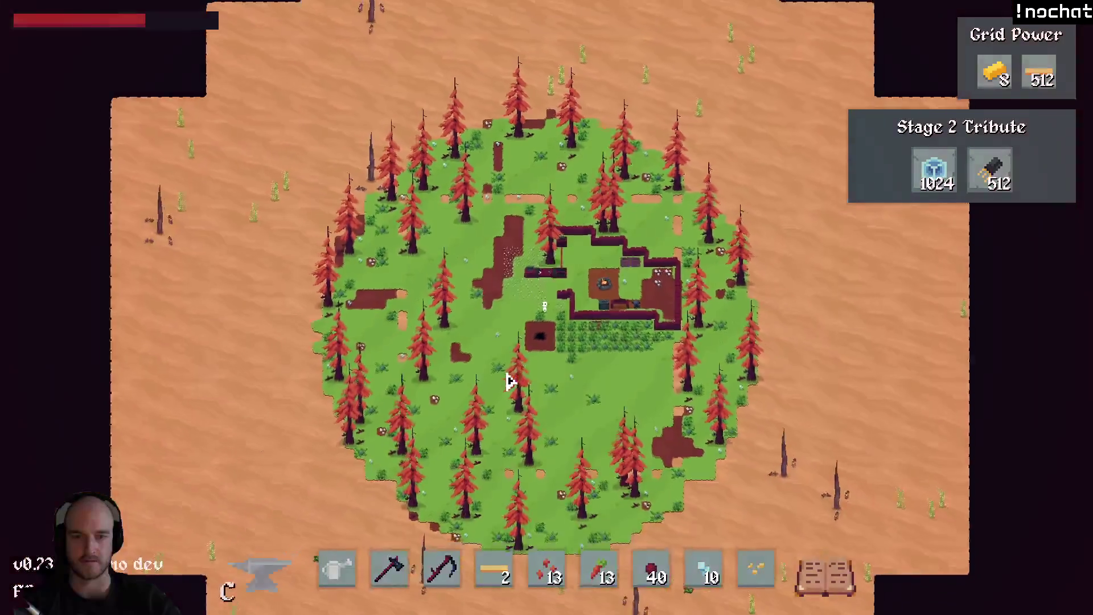
{"action": "scroll", "coordinate": [508, 378], "scroll_direction": "down", "scroll_amount": 1}
{"action": "key", "text": "a"}
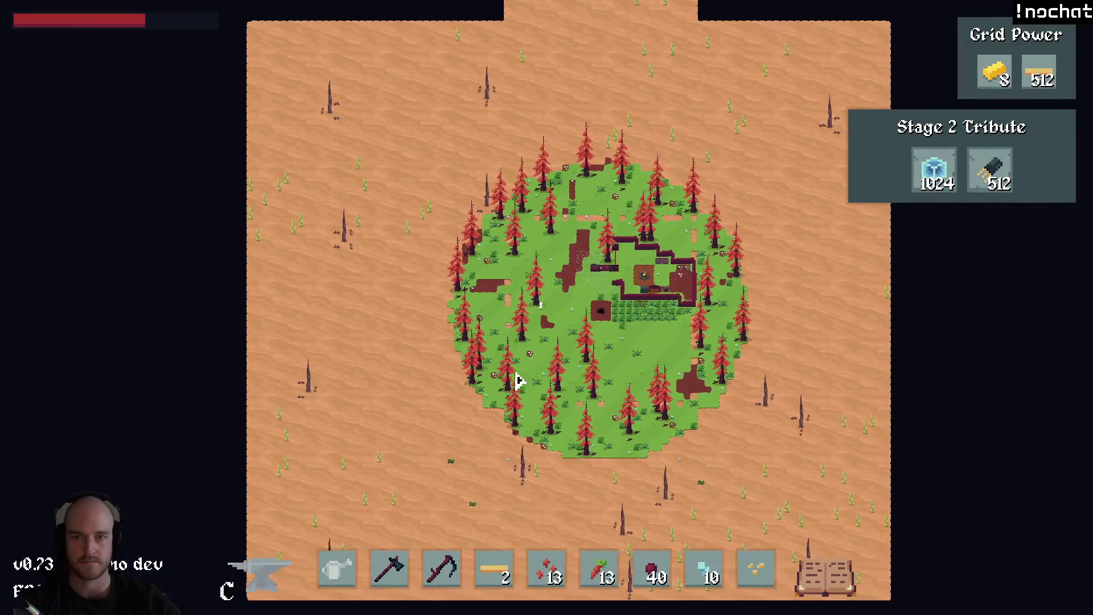
{"action": "key", "text": "a"}
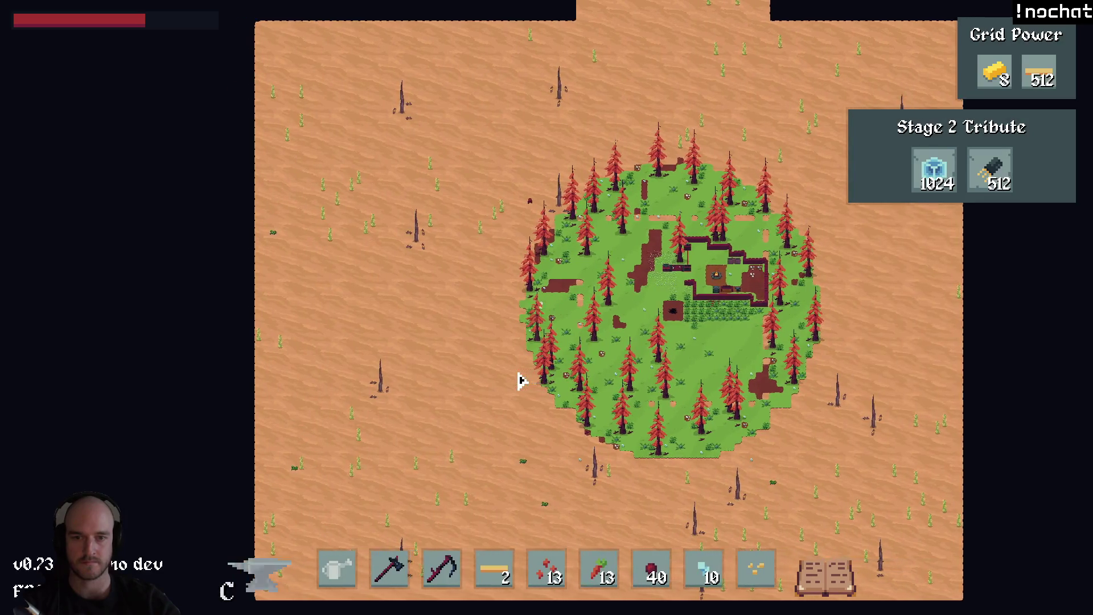
{"action": "key", "text": "a"}
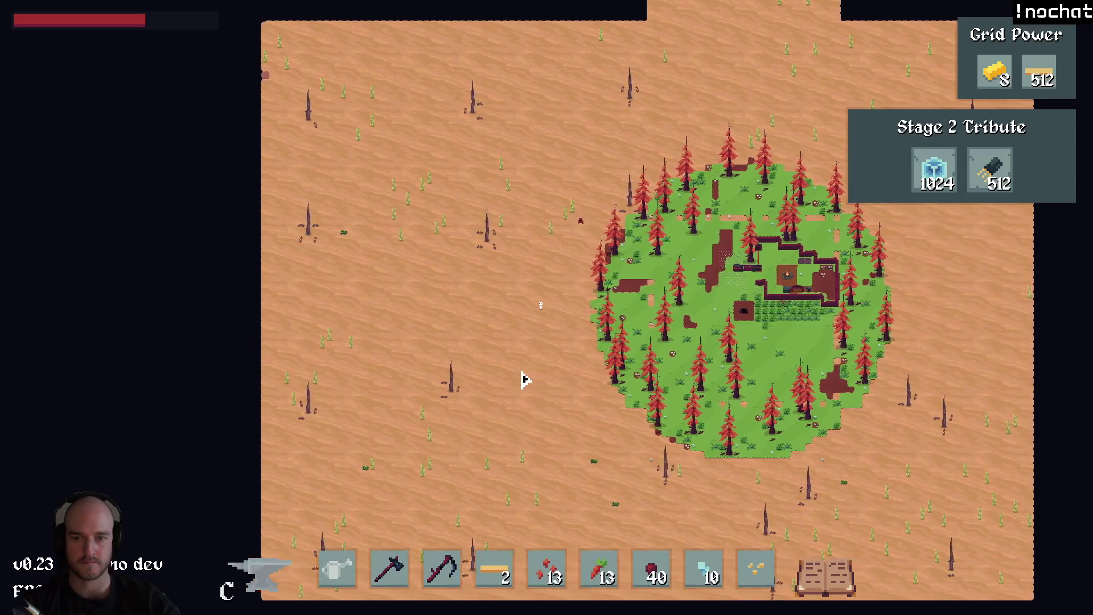
{"action": "key", "text": "s"}
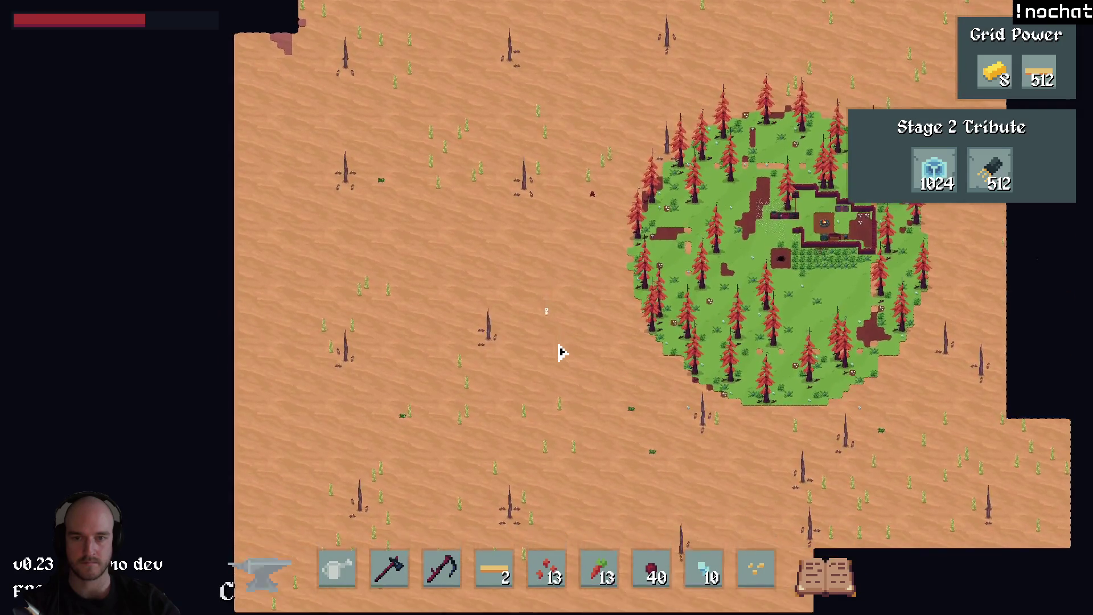
Capture a region screenshot of a tall strip of desert showing the spawn pattern.
{"action": "key", "text": "super+shift+s"}
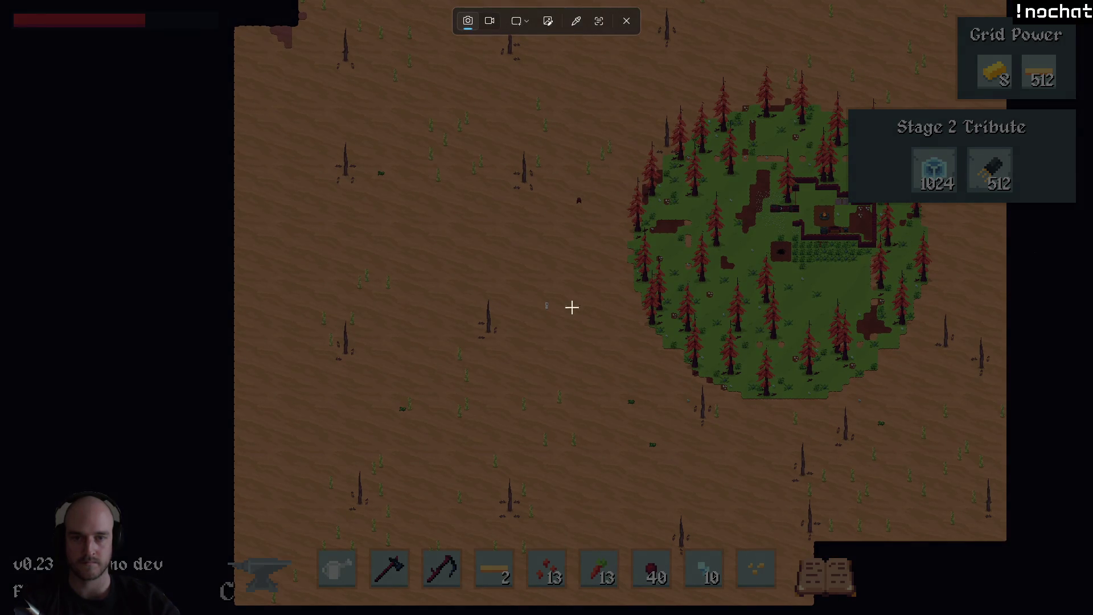
{"action": "left_click_drag", "start_coordinate": [559, 538], "coordinate": [290, 8]}
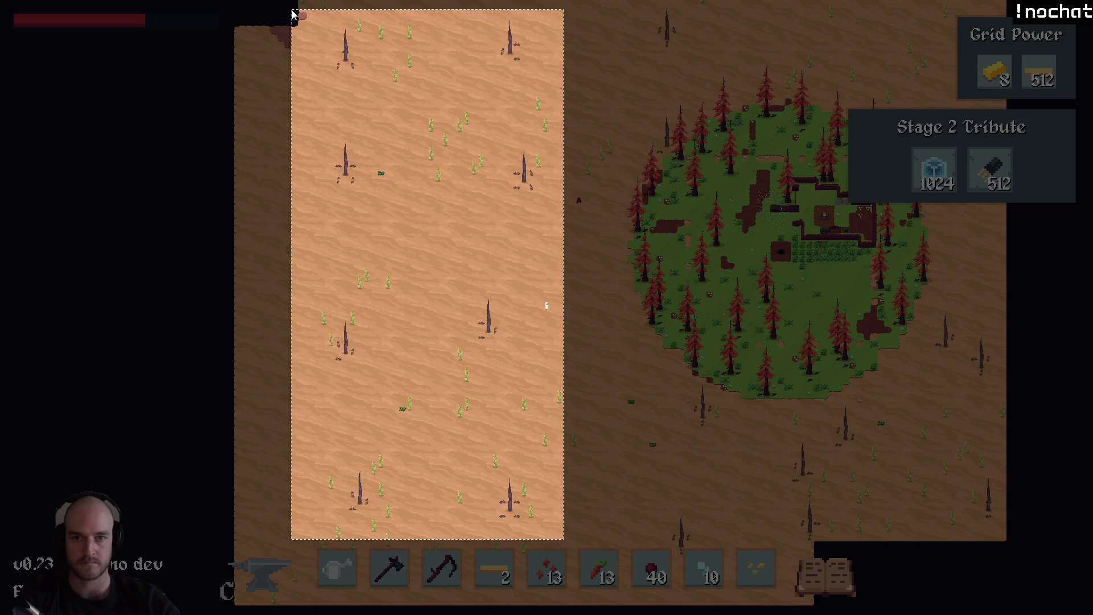
{"action": "key", "text": "s"}
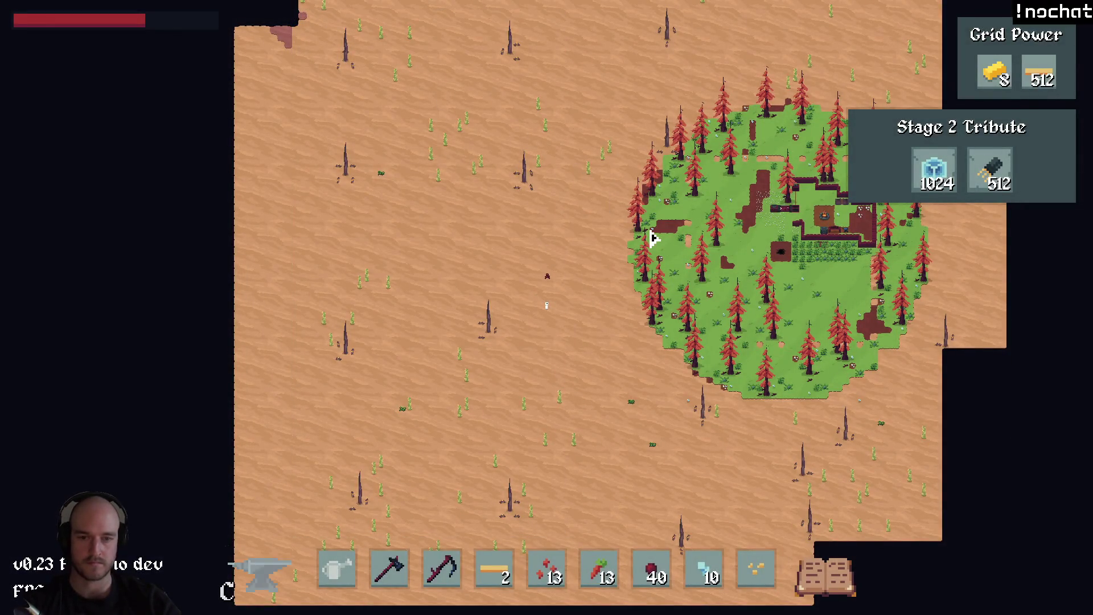
{"action": "key", "text": "alt+Tab"}
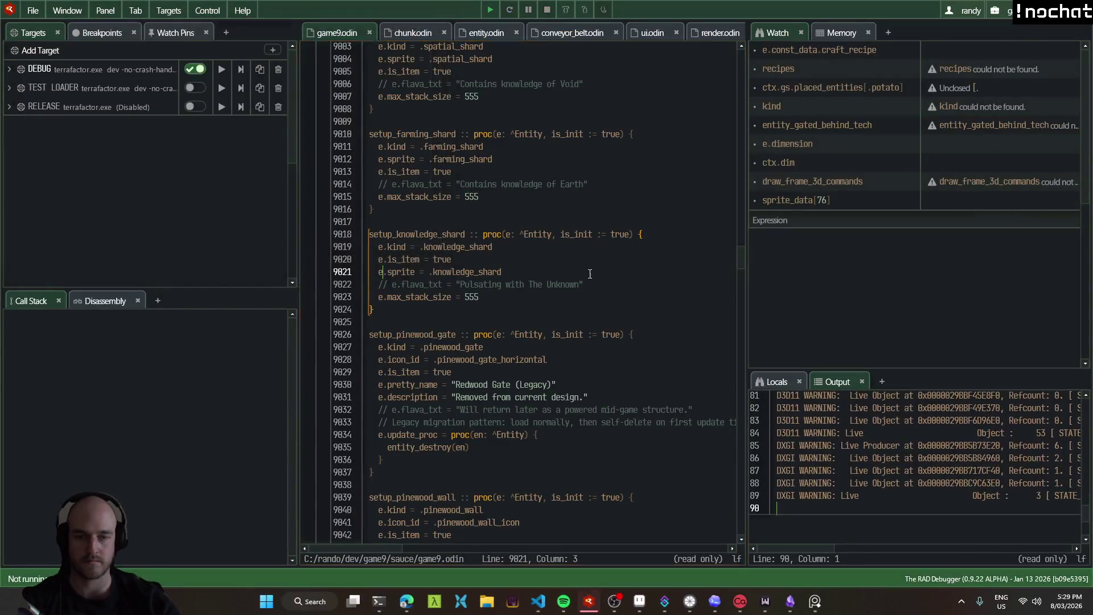
Attach the desert screenshot to the grid complaint and send it to the agent.
{"action": "left_click", "coordinate": [415, 609]}
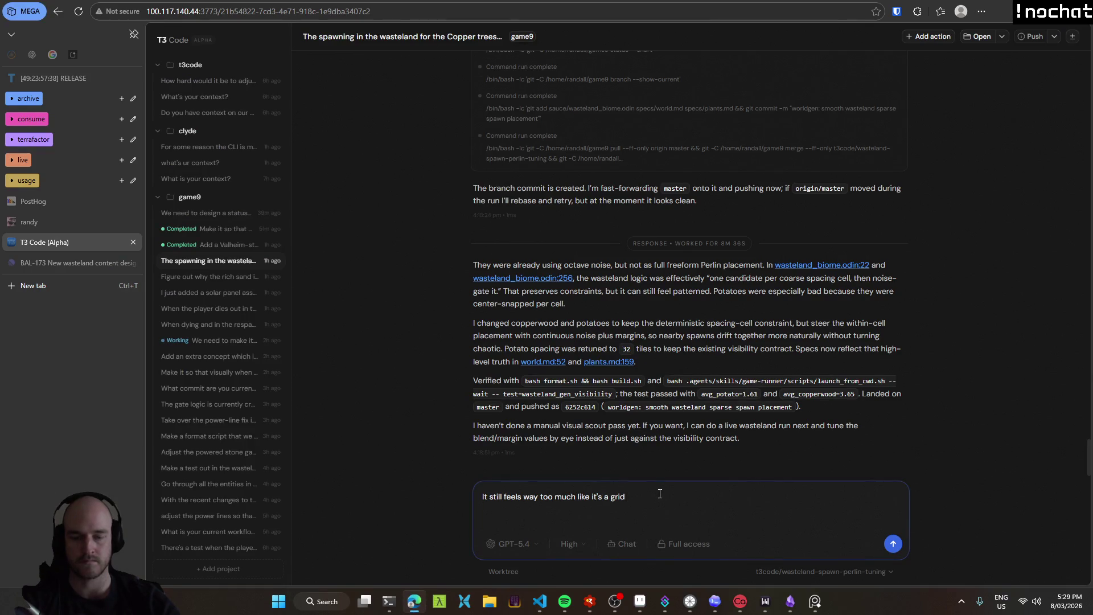
{"action": "key", "text": "ctrl+v"}
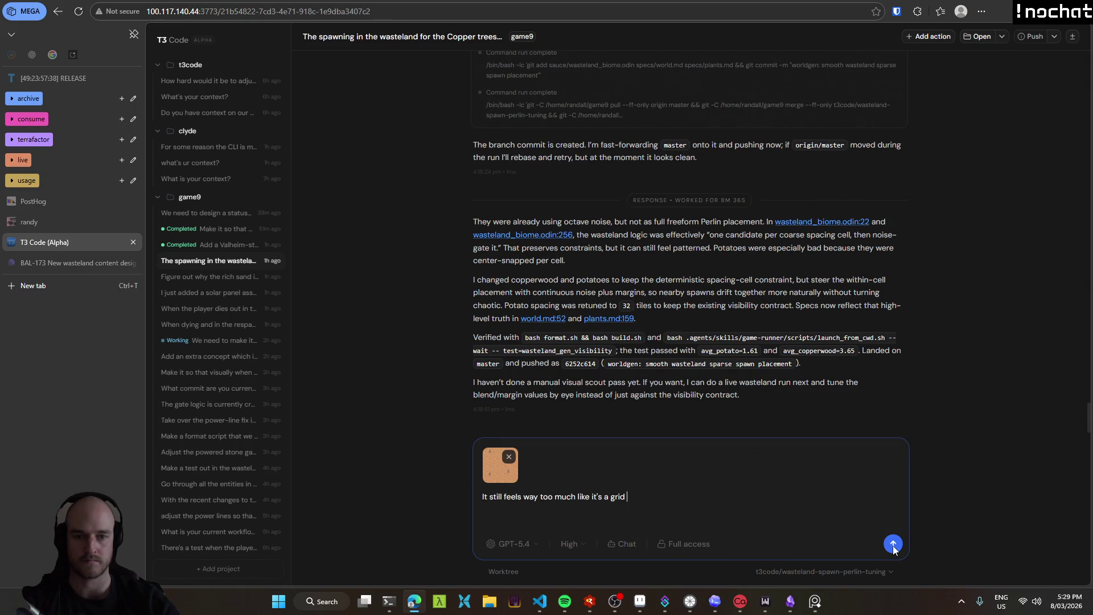
{"action": "left_click", "coordinate": [892, 543]}
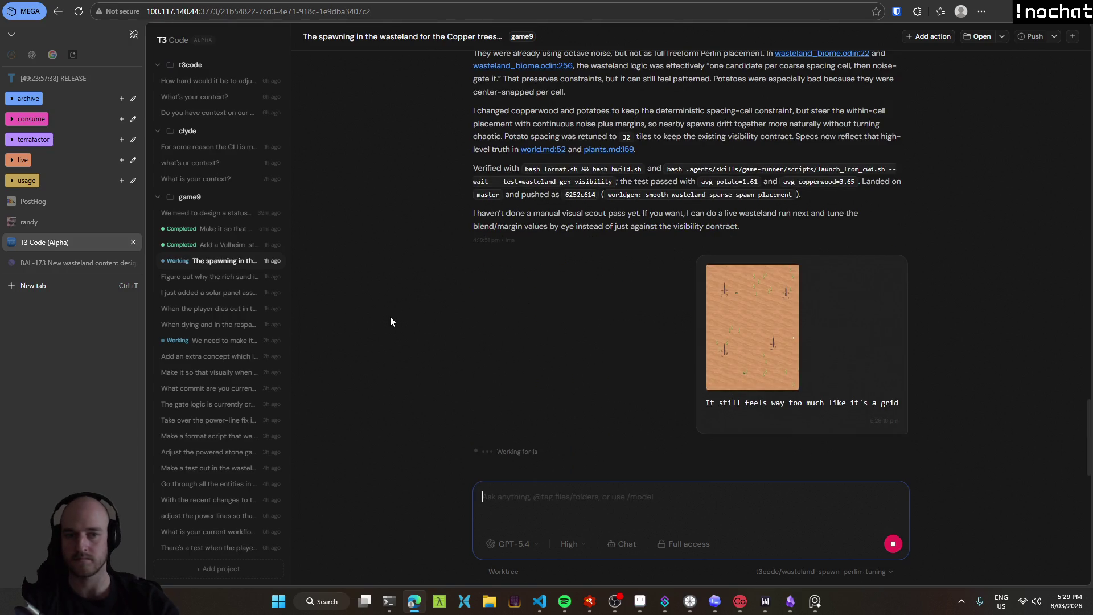
Look through the Stumpy menace and wasteland threads, read the Valheim max-health food report, then switch to VS Code.
{"action": "left_click", "coordinate": [217, 340]}
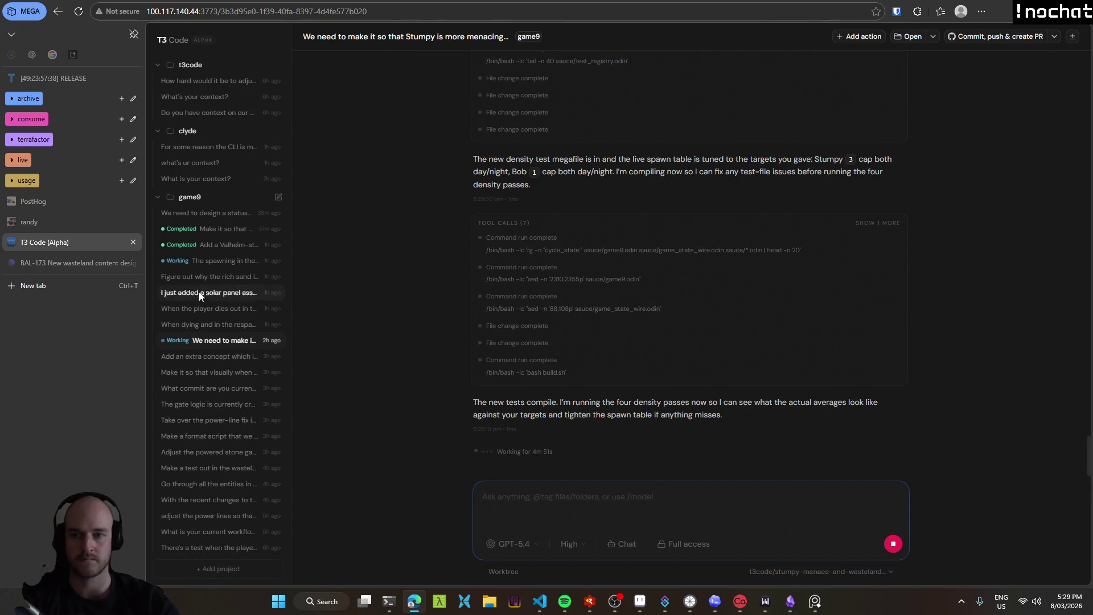
{"action": "left_click", "coordinate": [235, 264]}
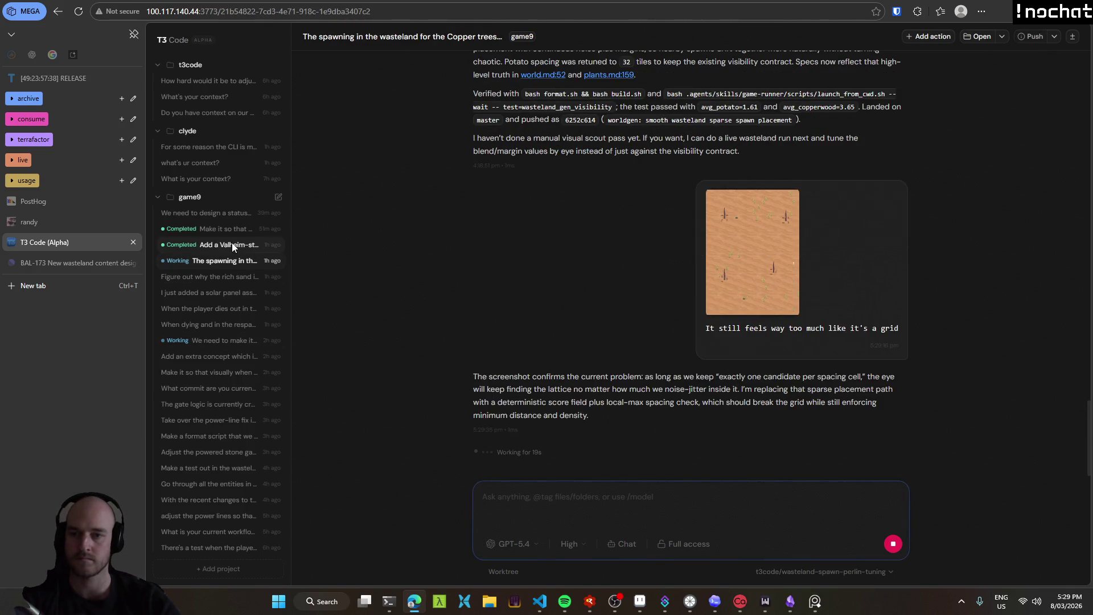
{"action": "left_click", "coordinate": [225, 244]}
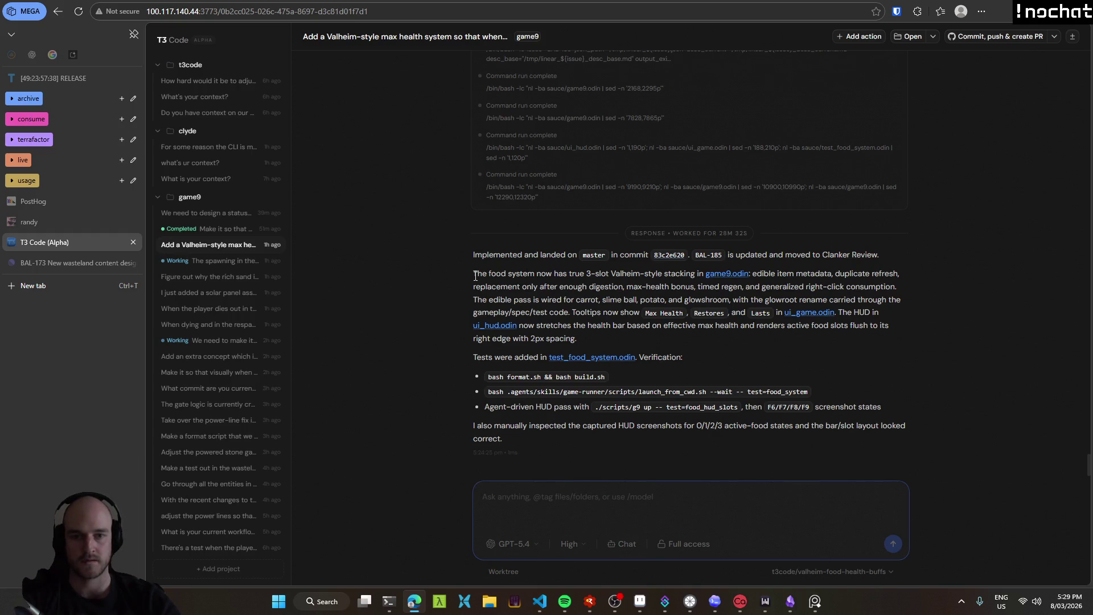
{"action": "left_click_drag", "start_coordinate": [475, 277], "coordinate": [596, 301]}
{"action": "left_click", "coordinate": [598, 305]}
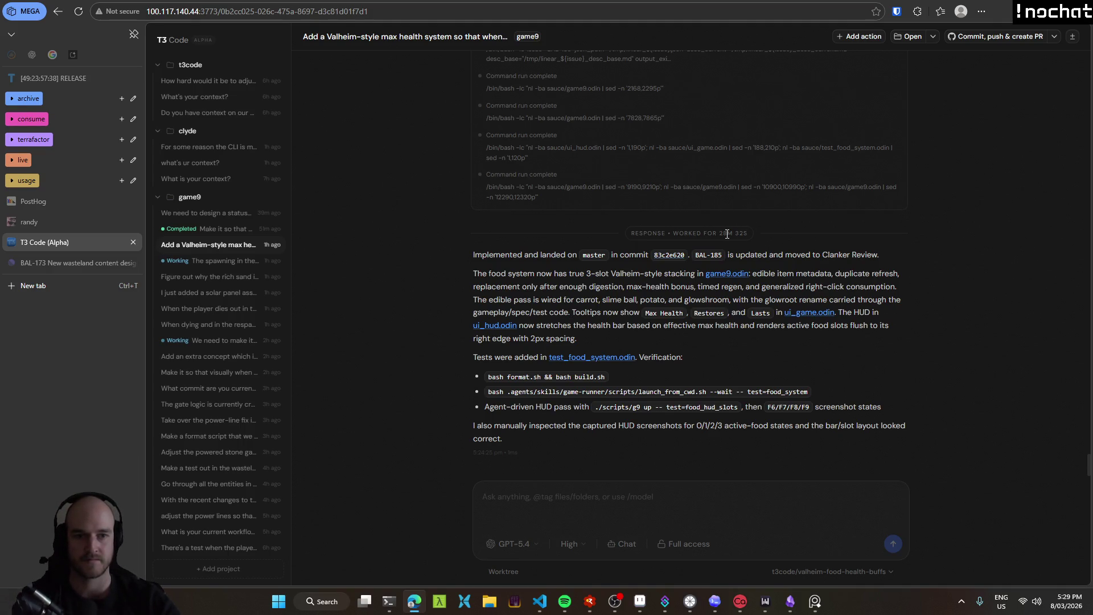
{"action": "left_click", "coordinate": [540, 601]}
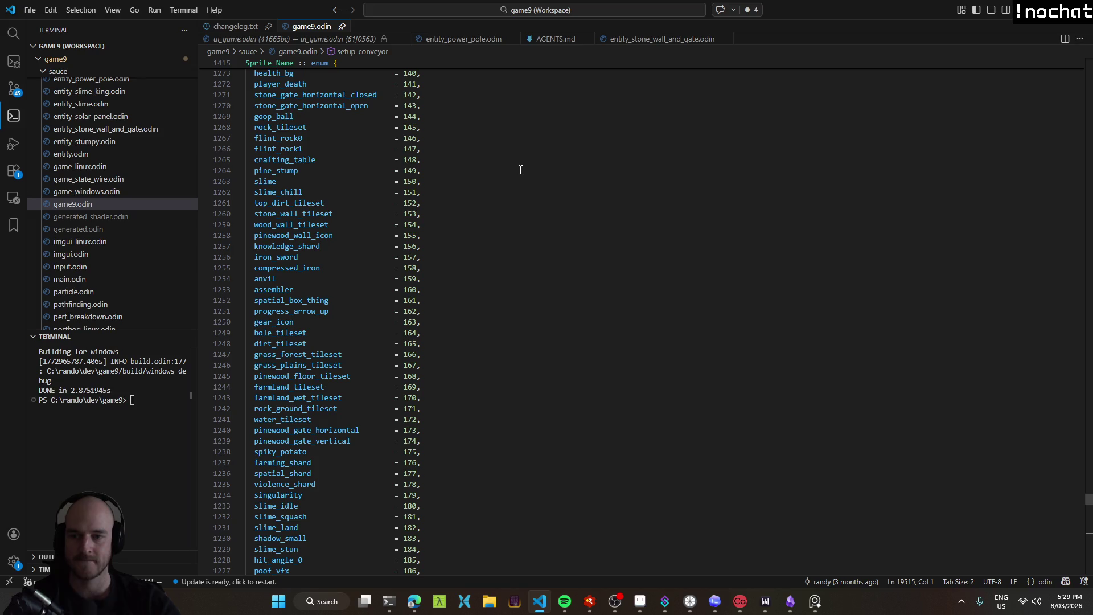
Launch the new build and eat a carrot, berries and a crystal to stack three food buffs.
{"action": "key", "text": "alt+Tab"}
{"action": "key", "text": "F5"}
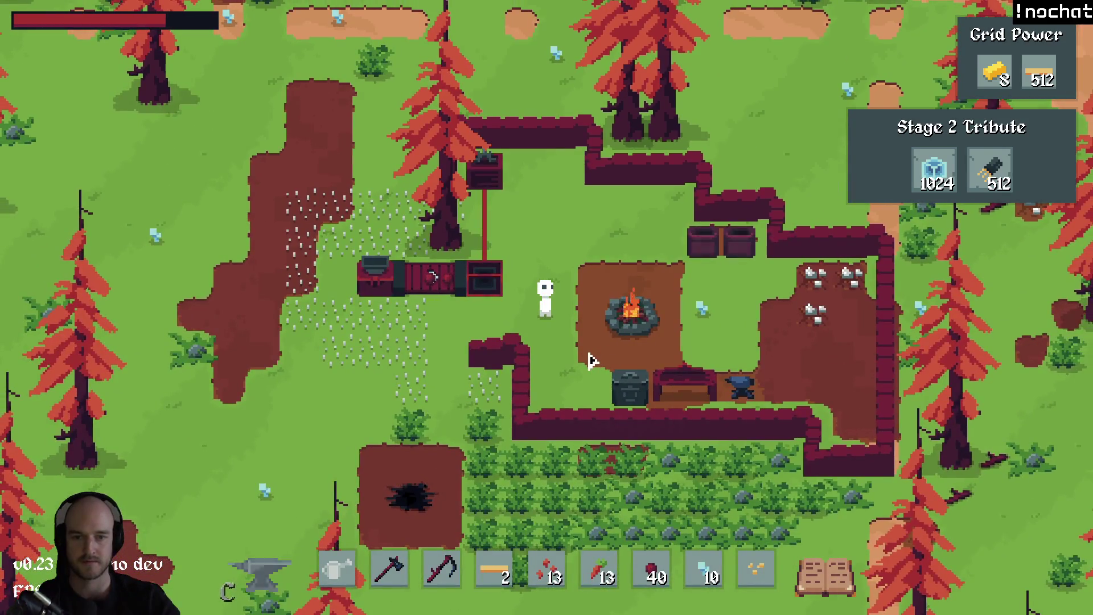
{"action": "scroll", "coordinate": [601, 351], "scroll_direction": "down", "scroll_amount": 1}
{"action": "scroll", "coordinate": [601, 351], "scroll_direction": "down", "scroll_amount": 1}
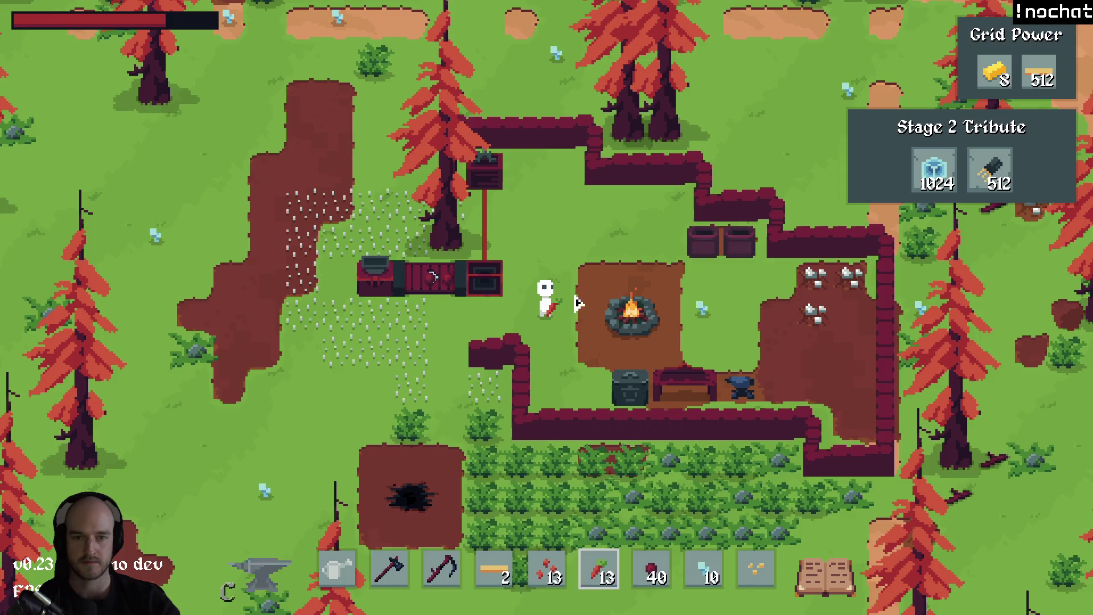
{"action": "key", "text": "w"}
{"action": "key", "text": "d"}
{"action": "left_click", "coordinate": [484, 205]}
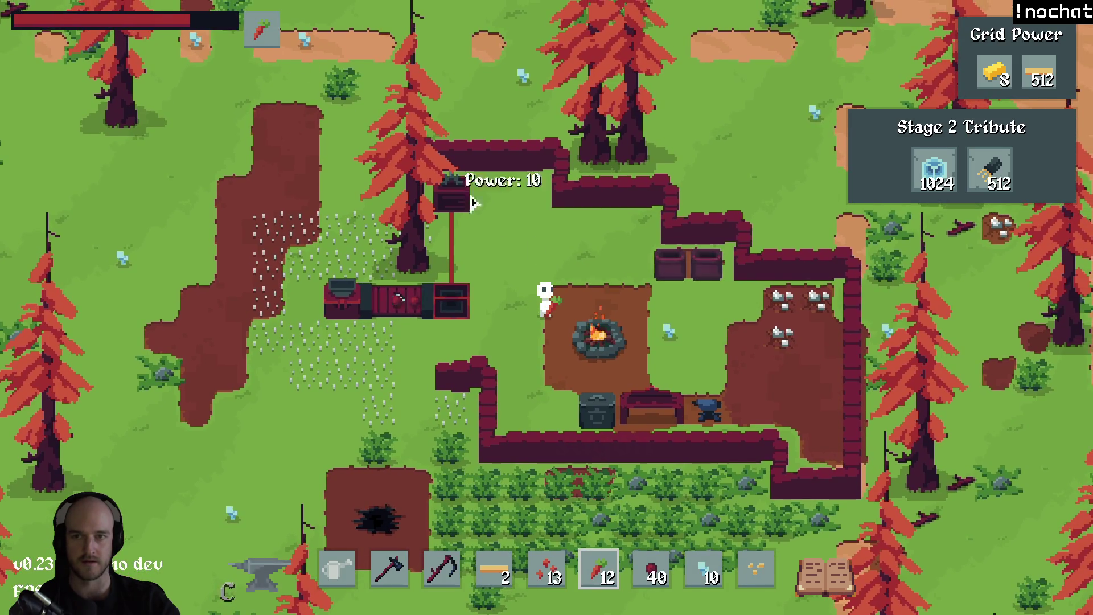
{"action": "key", "text": "a"}
{"action": "key", "text": "s"}
{"action": "key", "text": "Tab"}
{"action": "key", "text": "Tab"}
{"action": "scroll", "coordinate": [579, 273], "scroll_direction": "down", "scroll_amount": 1}
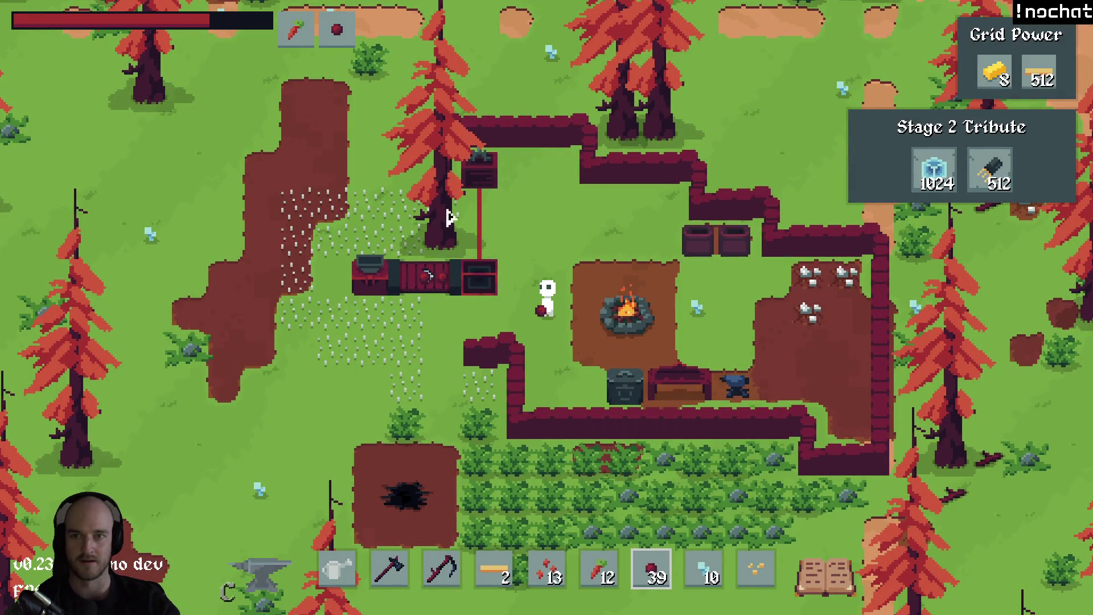
{"action": "scroll", "coordinate": [588, 261], "scroll_direction": "down", "scroll_amount": 1}
{"action": "left_click", "coordinate": [588, 261]}
Walk left past the dark hole plot onto the sand and into the wasteland, holding the axe.
{"action": "key", "text": "a"}
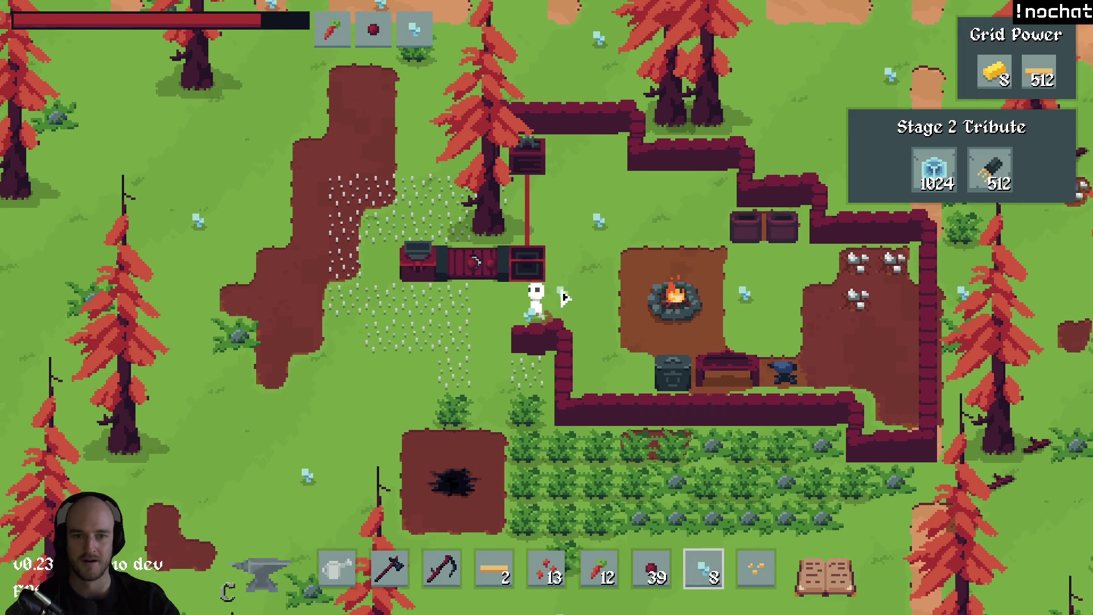
{"action": "key", "text": "s"}
{"action": "key", "text": "a"}
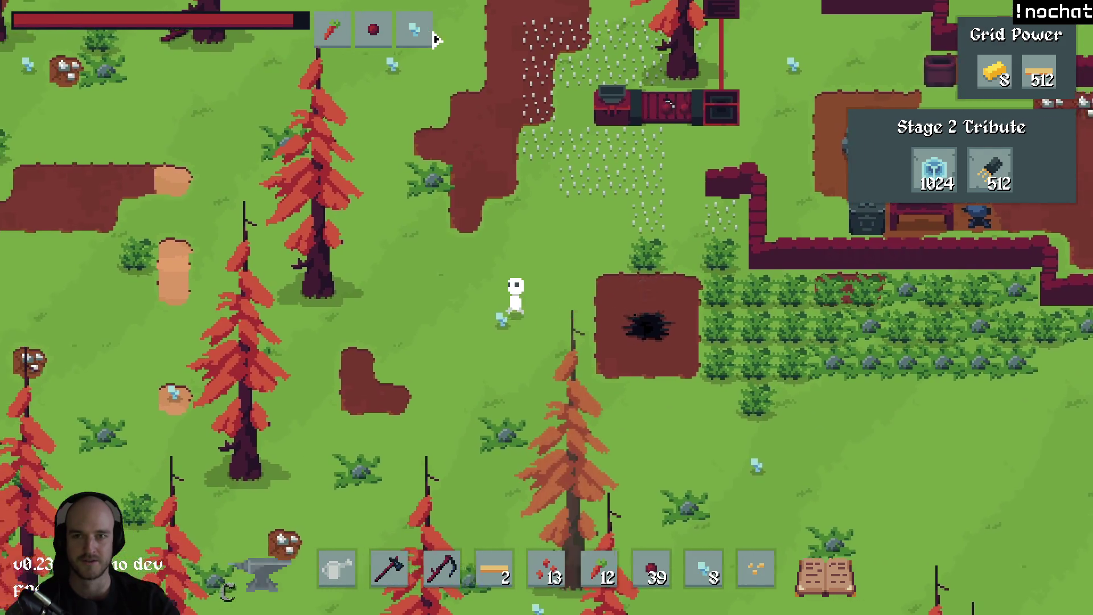
{"action": "key", "text": "a"}
{"action": "key", "text": "w"}
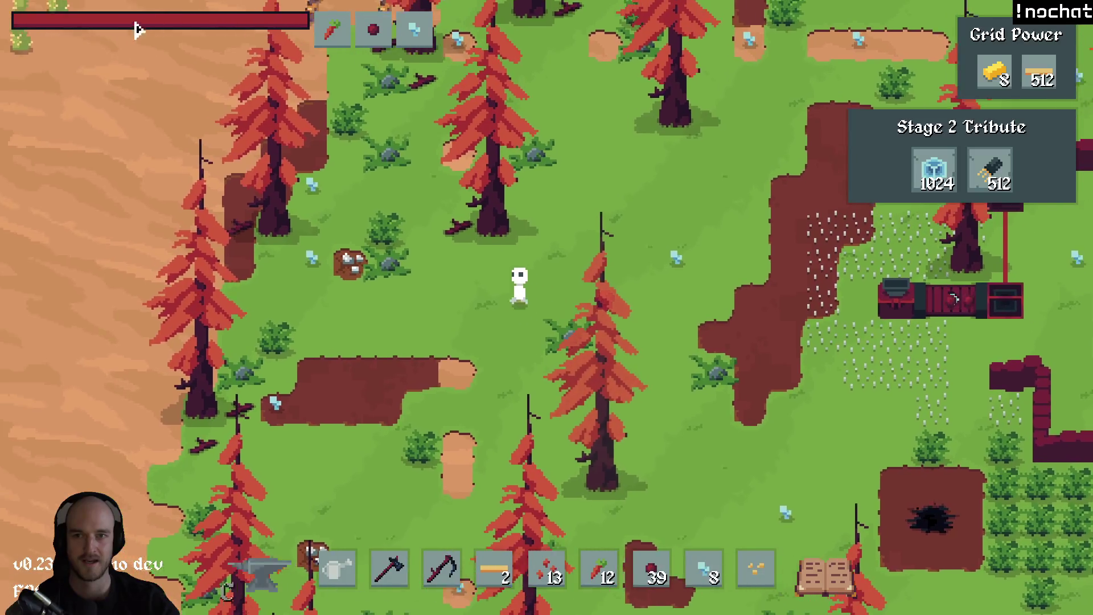
{"action": "key", "text": "a"}
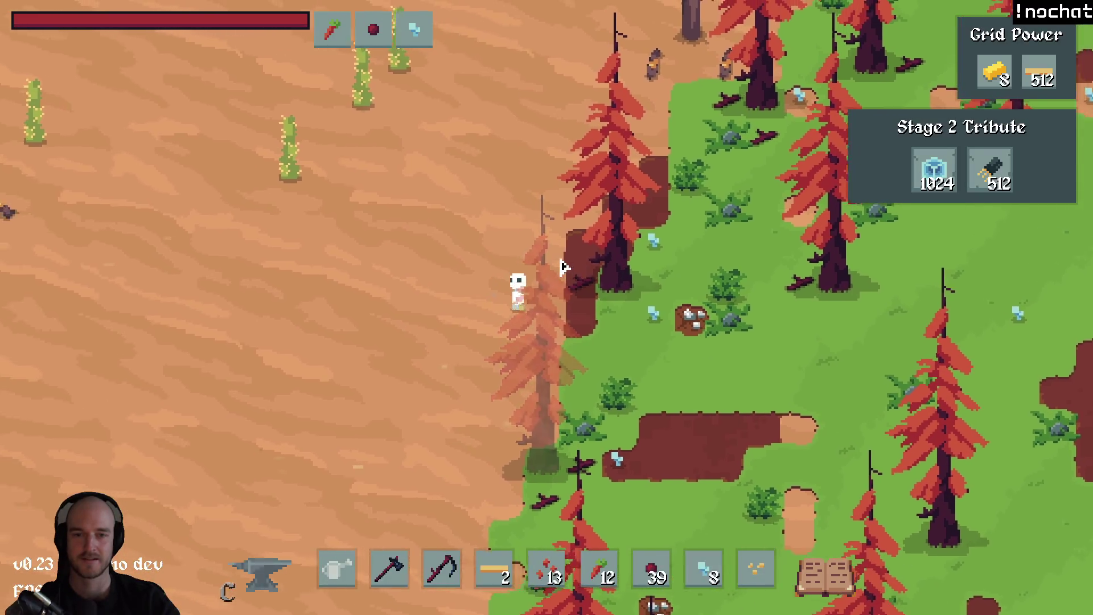
{"action": "key", "text": "a"}
{"action": "key", "text": "w"}
{"action": "key", "text": "2"}
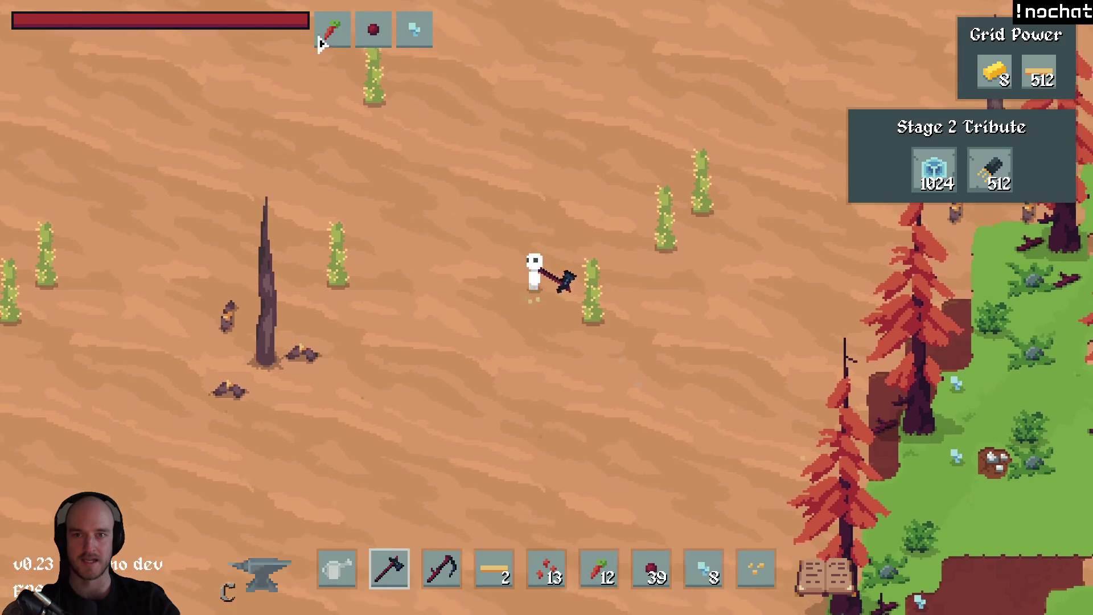
Walk back through the red-pine forest to the campfire base, picking up a crystal.
{"action": "key", "text": "d"}
{"action": "key", "text": "s"}
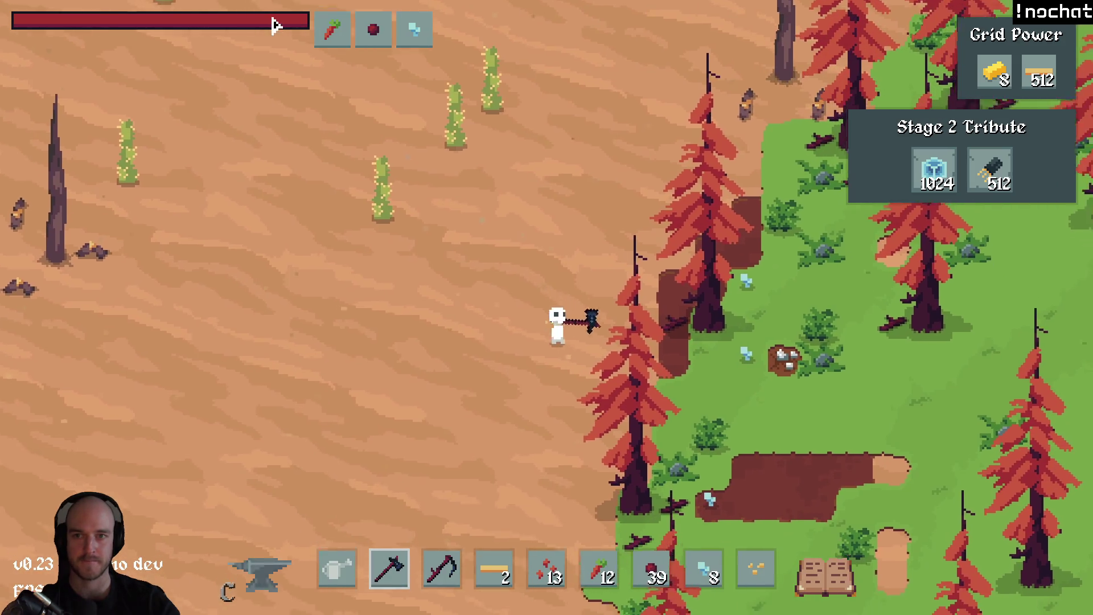
{"action": "key", "text": "d"}
{"action": "key", "text": "s"}
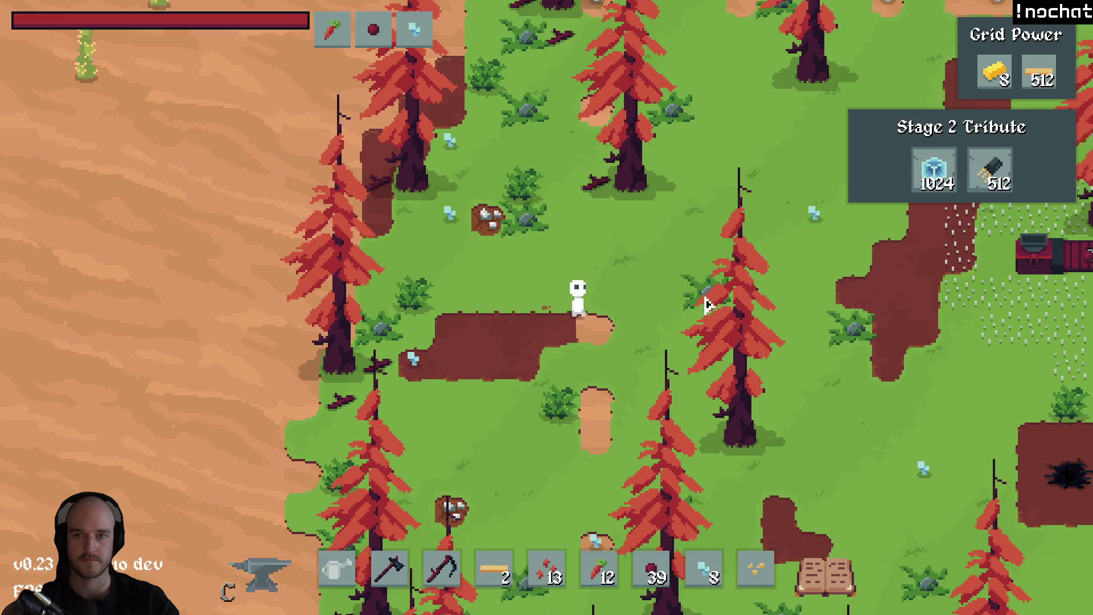
{"action": "key", "text": "d"}
{"action": "key", "text": "s"}
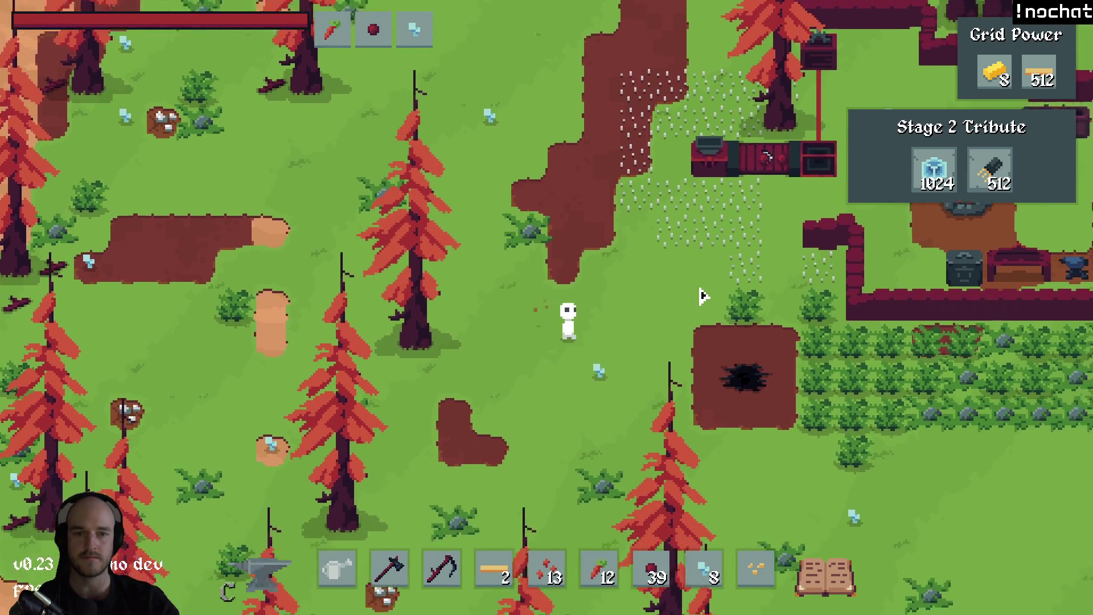
{"action": "key", "text": "d"}
{"action": "key", "text": "w"}
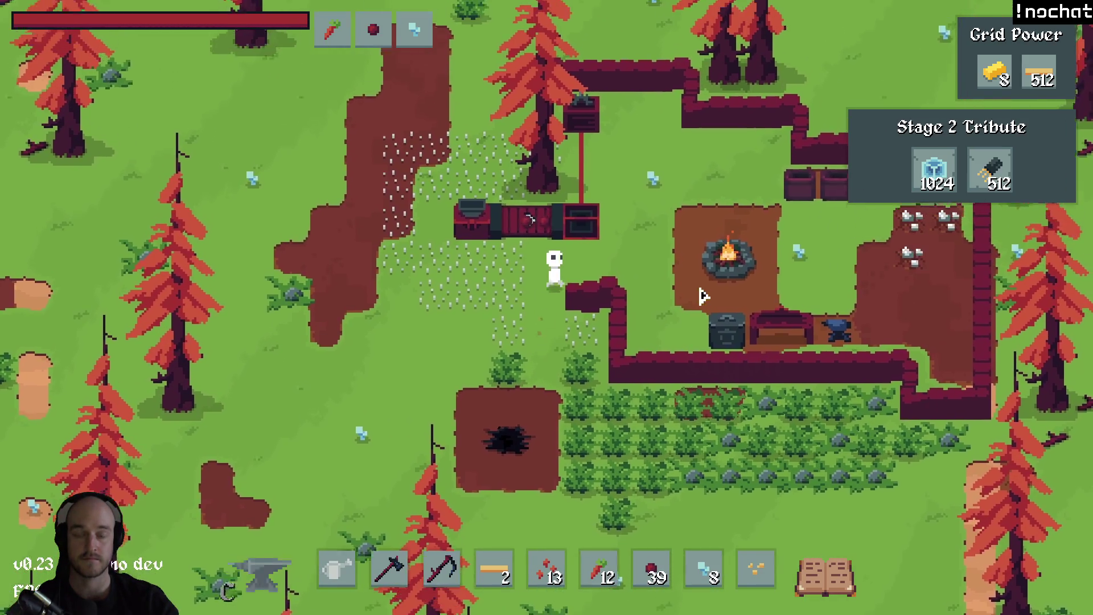
{"action": "key", "text": "d"}
{"action": "key", "text": "w"}
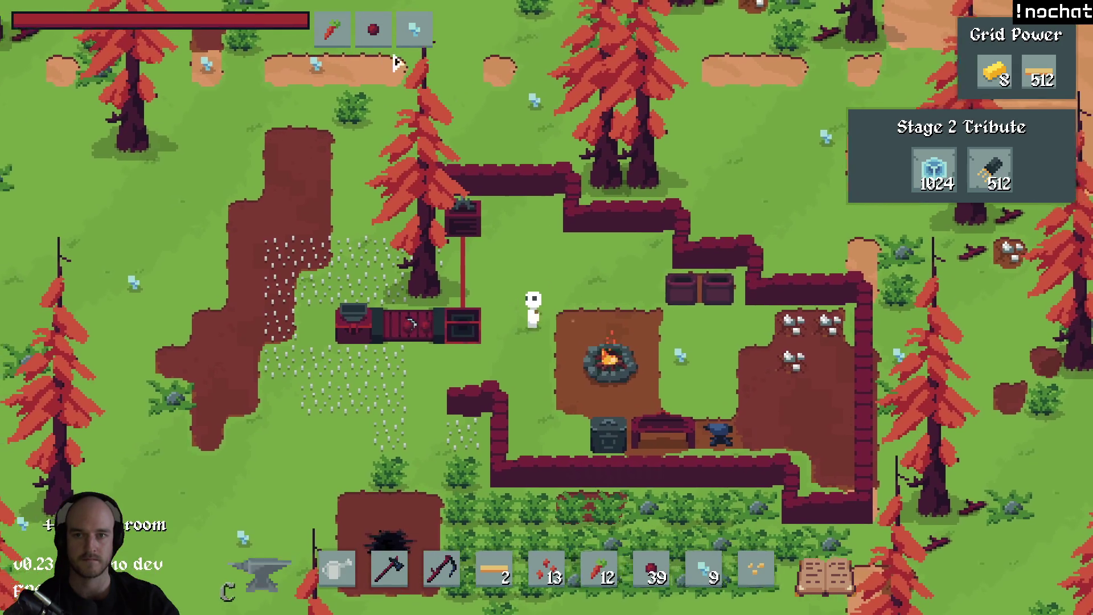
{"action": "key", "text": "d"}
{"action": "key", "text": "s"}
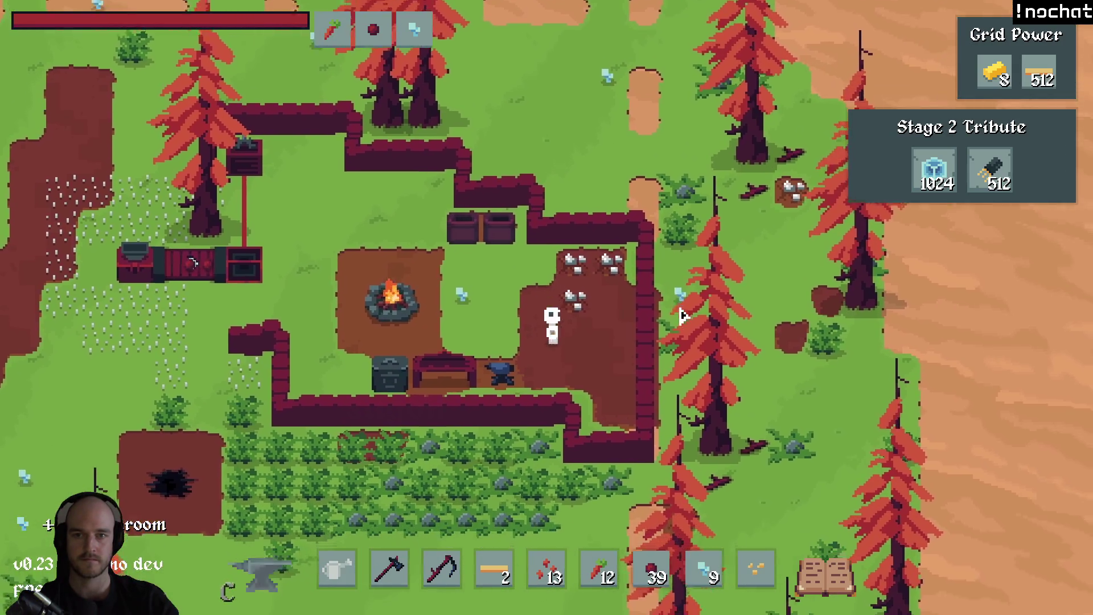
Walk around the campfire, moving the player beside and below it.
{"action": "key", "text": "a"}
{"action": "key", "text": "w"}
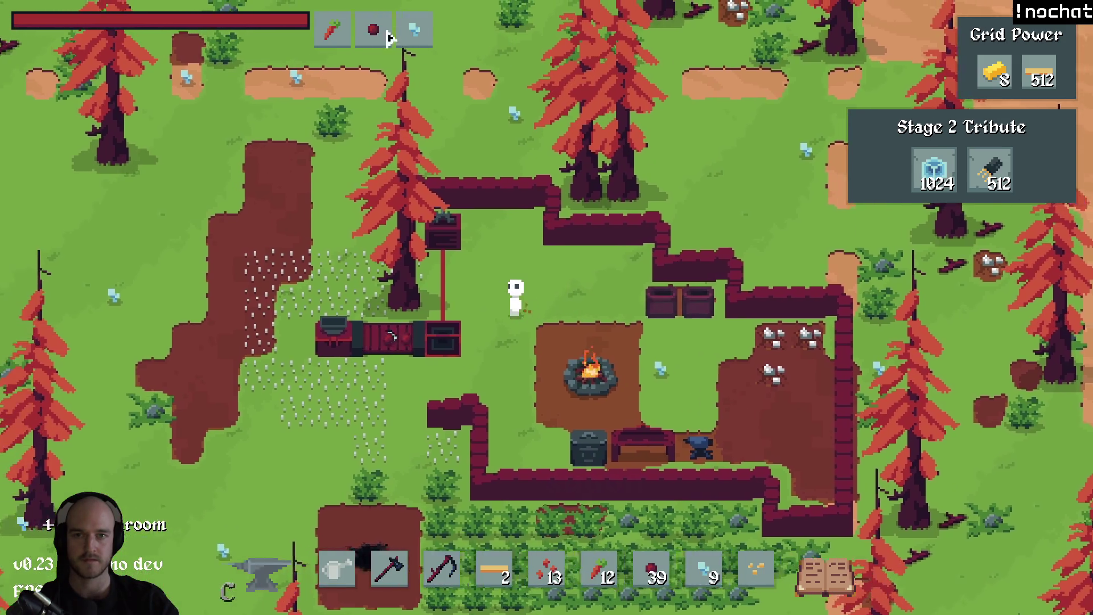
{"action": "scroll", "coordinate": [393, 51], "scroll_direction": "down", "scroll_amount": 5}
{"action": "key", "text": "d"}
{"action": "scroll", "coordinate": [512, 199], "scroll_direction": "up", "scroll_amount": 5}
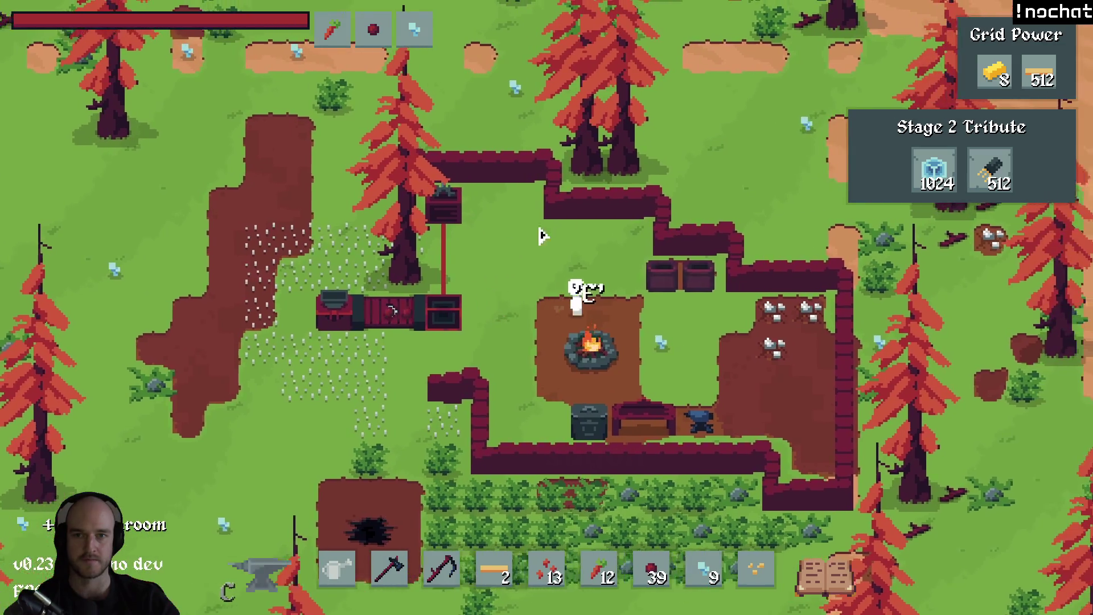
{"action": "key", "text": "d"}
{"action": "key", "text": "s"}
{"action": "key", "text": "a"}
{"action": "key", "text": "w"}
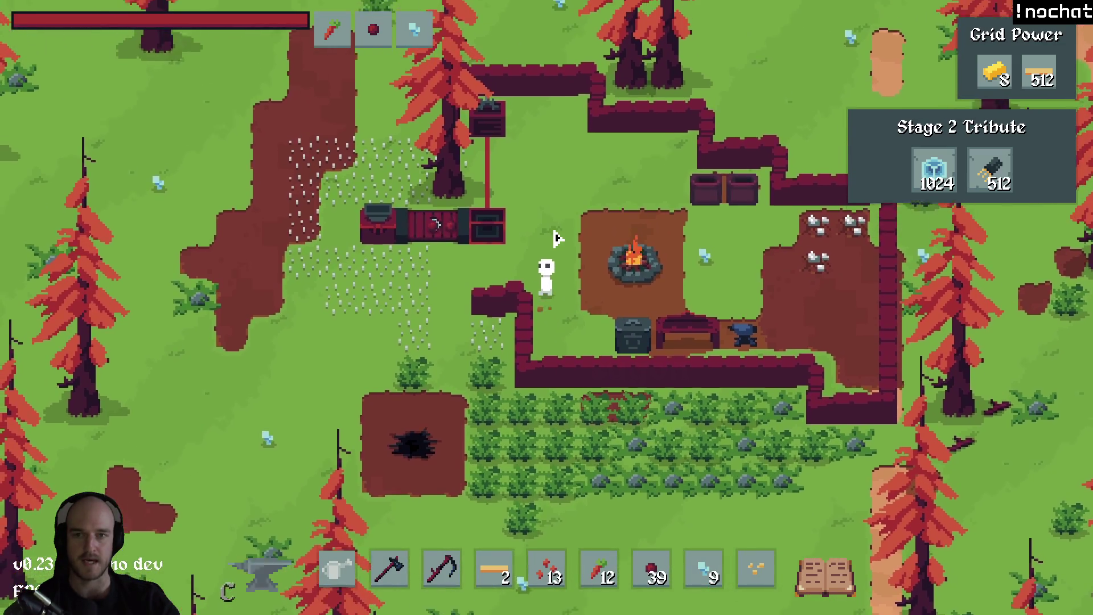
{"action": "key", "text": "s"}
{"action": "key", "text": "d"}
{"action": "key", "text": "a"}
{"action": "key", "text": "w"}
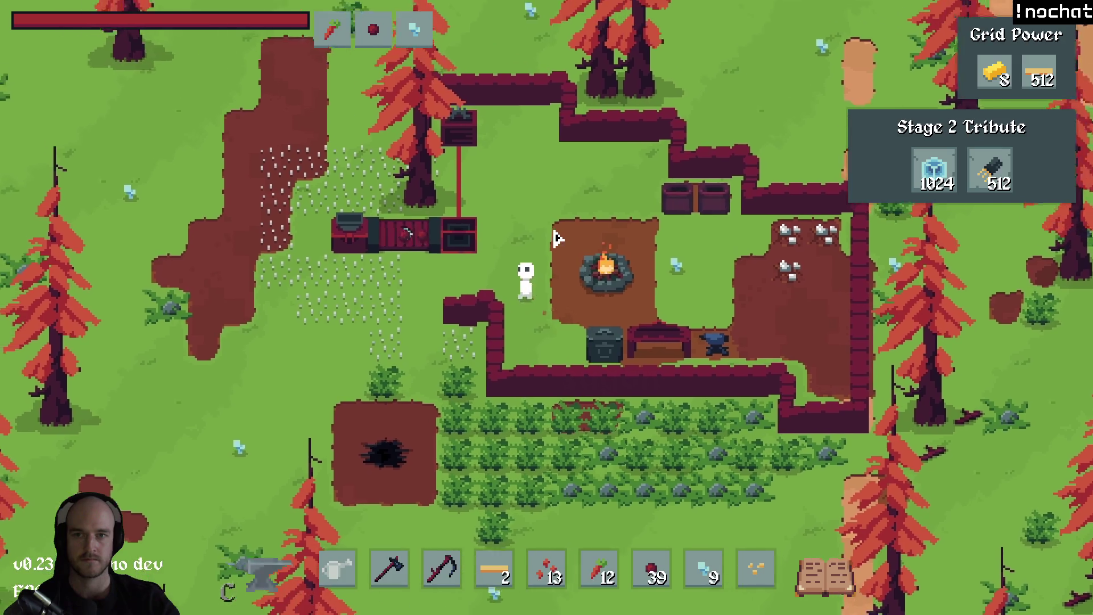
{"action": "key", "text": "a"}
{"action": "key", "text": "d"}
{"action": "key", "text": "w"}
{"action": "key", "text": "s"}
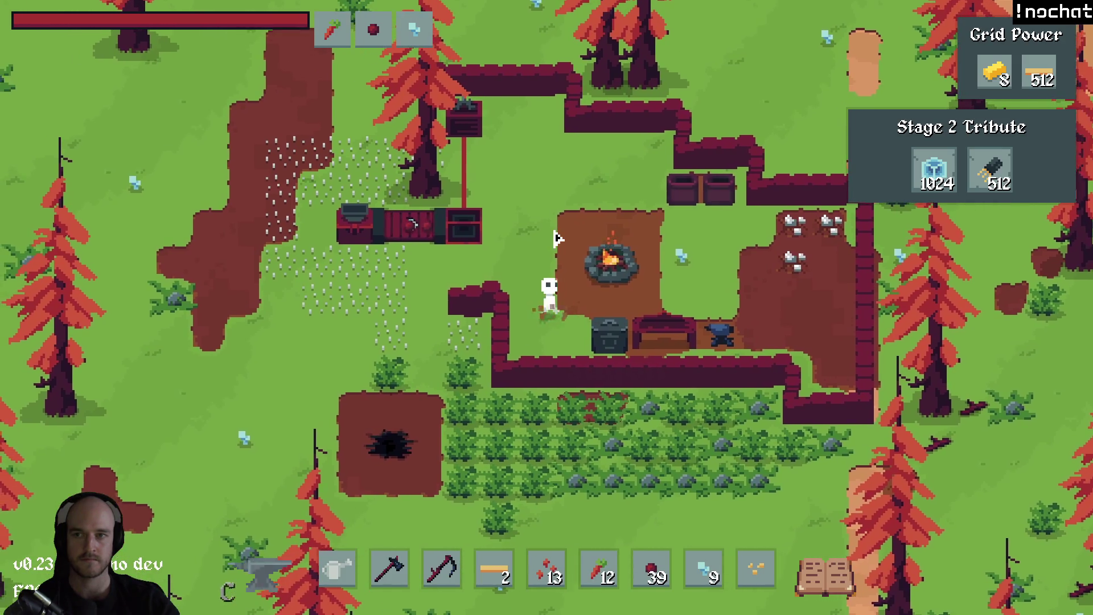
{"action": "key", "text": "a"}
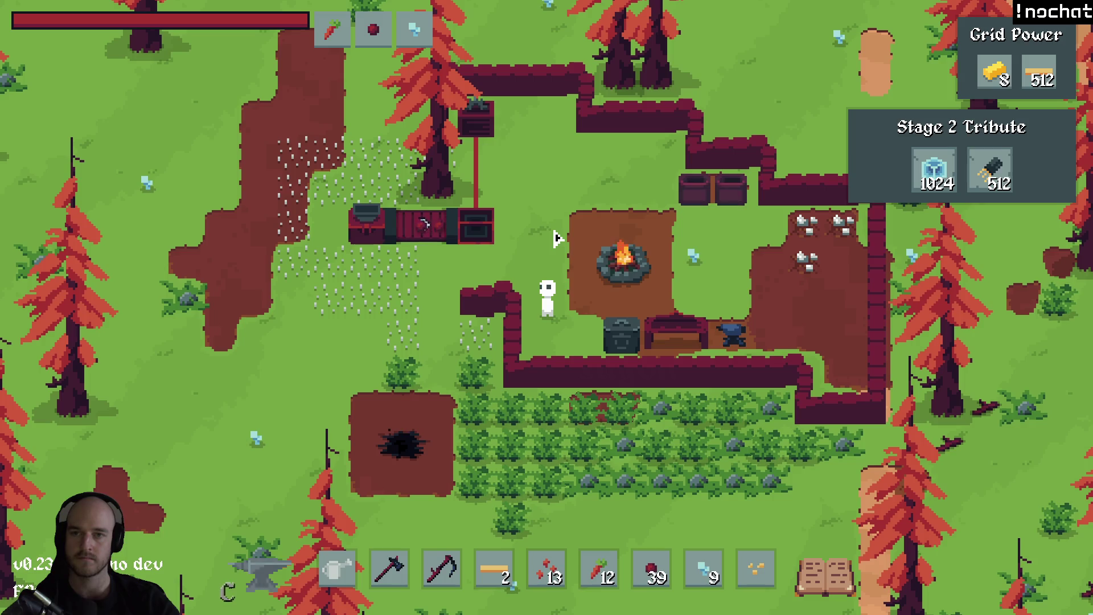
Circle the campfire repeatedly near its interact prompt, then close the game.
{"action": "key", "text": "d"}
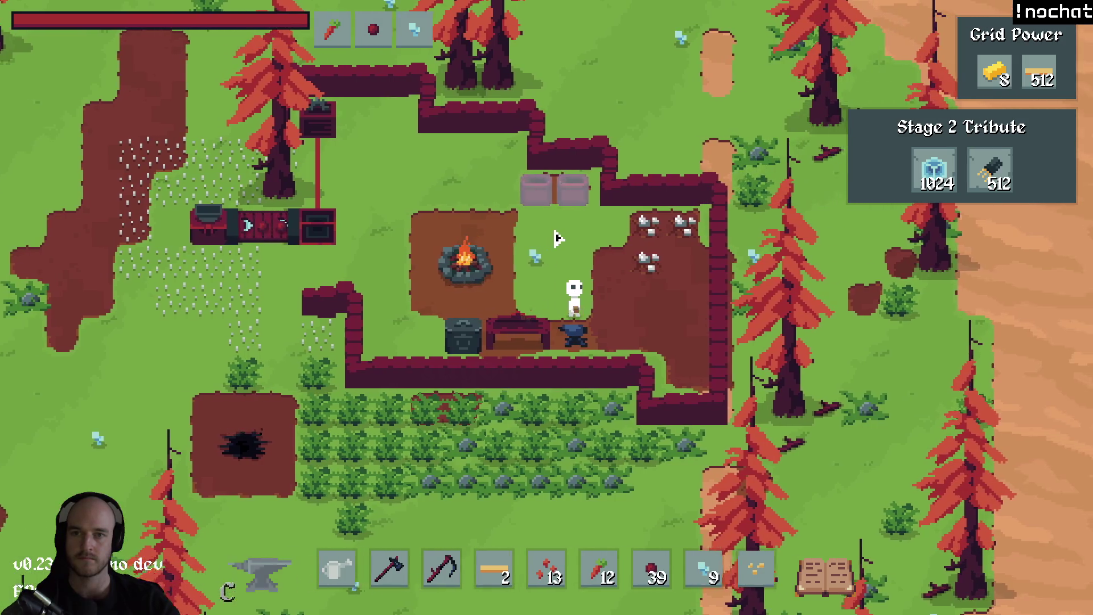
{"action": "key", "text": "w"}
{"action": "key", "text": "a"}
{"action": "key", "text": "w"}
{"action": "key", "text": "s"}
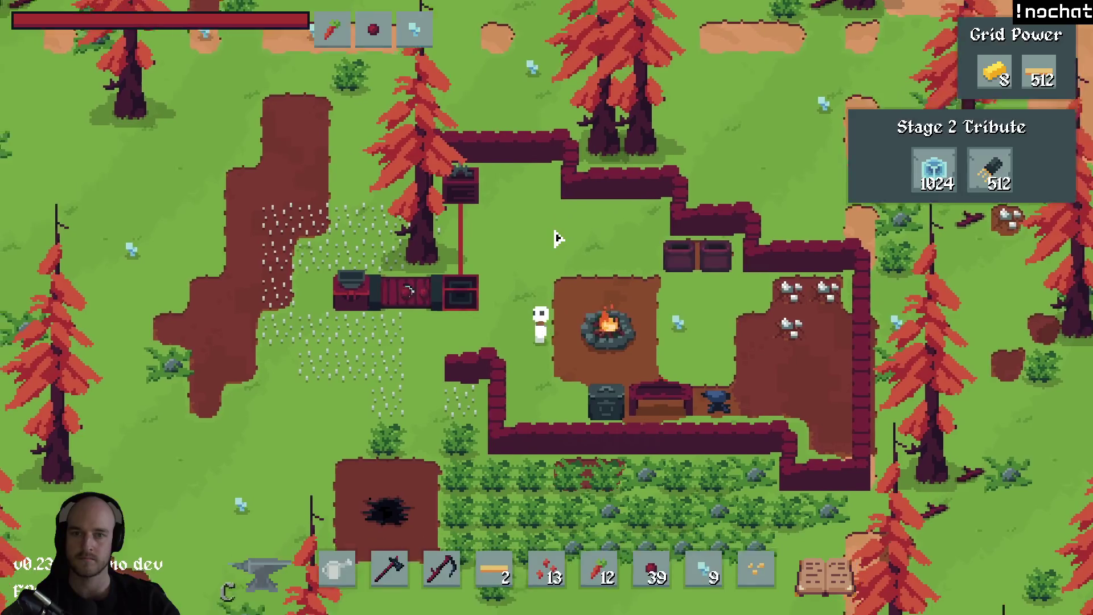
{"action": "key", "text": "d"}
{"action": "key", "text": "w"}
{"action": "key", "text": "a"}
{"action": "key", "text": "w"}
{"action": "key", "text": "s"}
{"action": "key", "text": "d"}
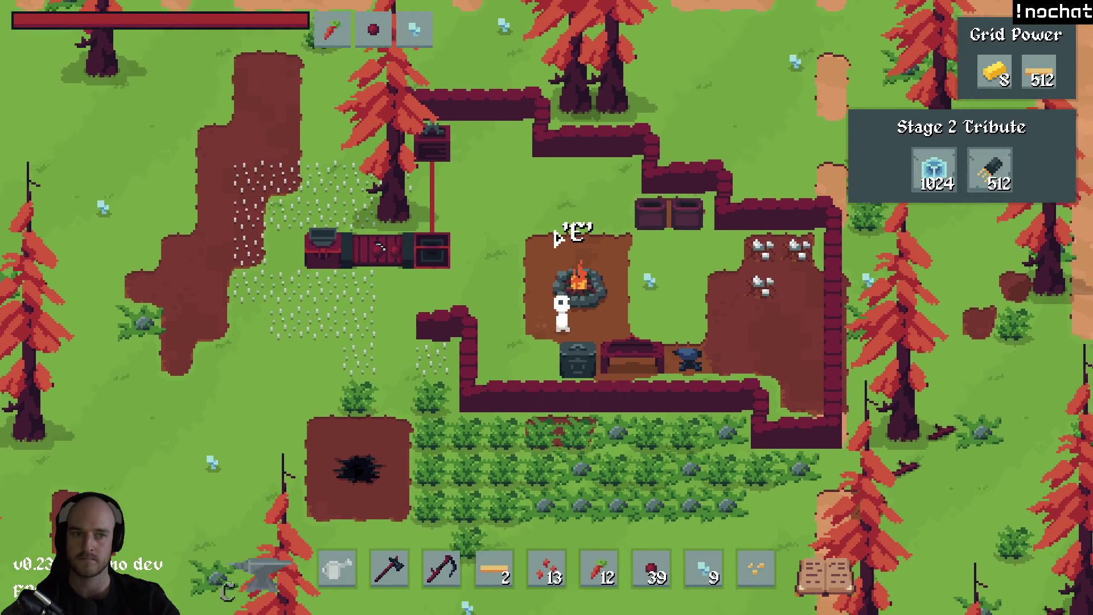
{"action": "key", "text": "w"}
{"action": "key", "text": "a"}
{"action": "key", "text": "s"}
{"action": "key", "text": "d"}
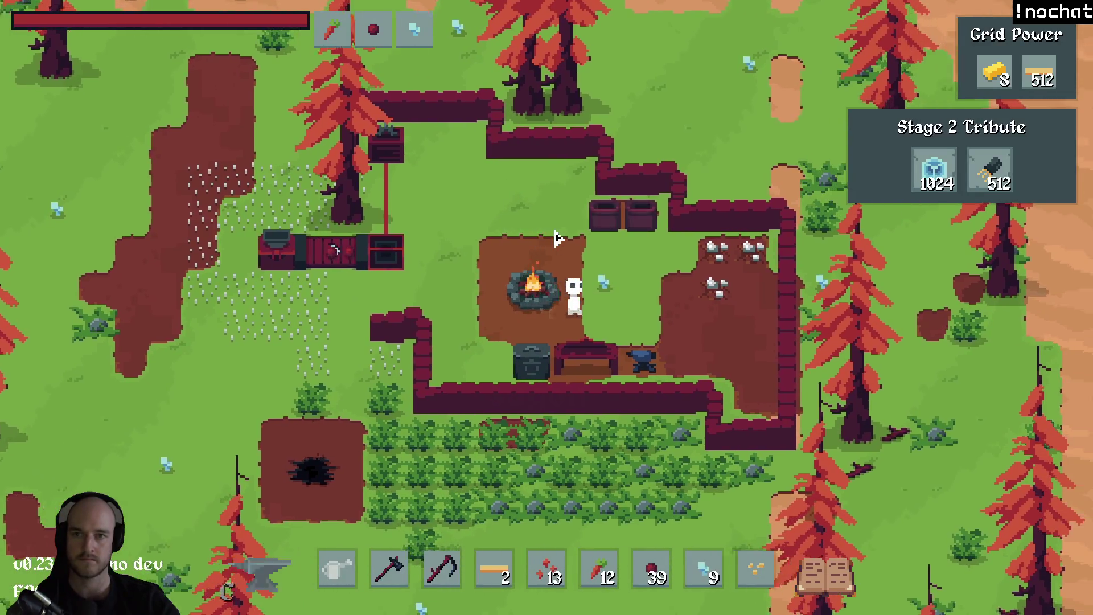
{"action": "key", "text": "w"}
{"action": "key", "text": "a"}
{"action": "key", "text": "s"}
{"action": "key", "text": "d"}
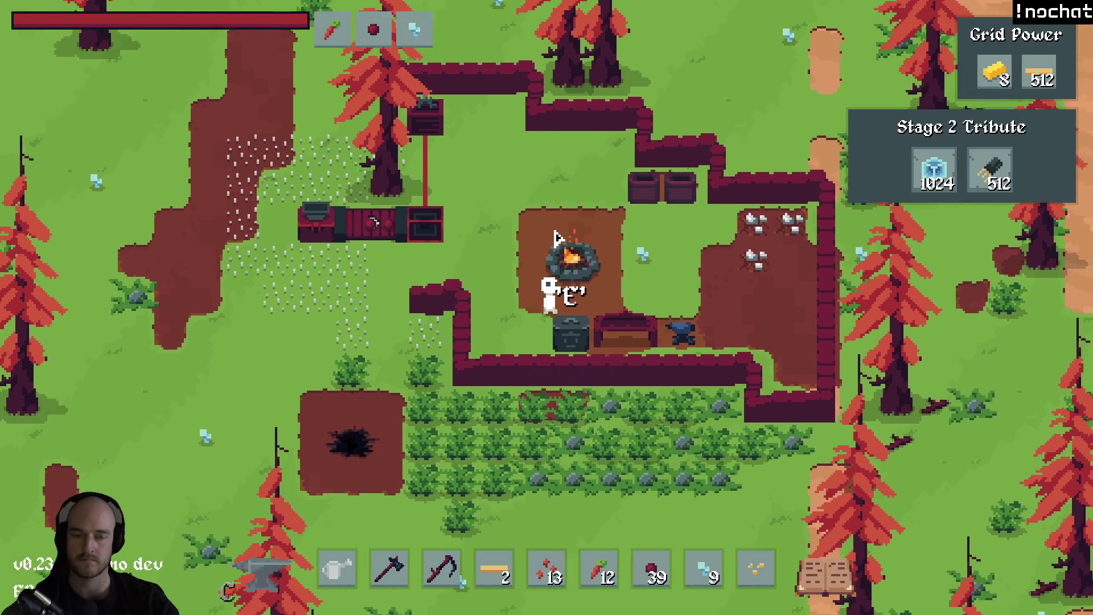
{"action": "key", "text": "w"}
{"action": "key", "text": "a"}
{"action": "key", "text": "alt+F4"}
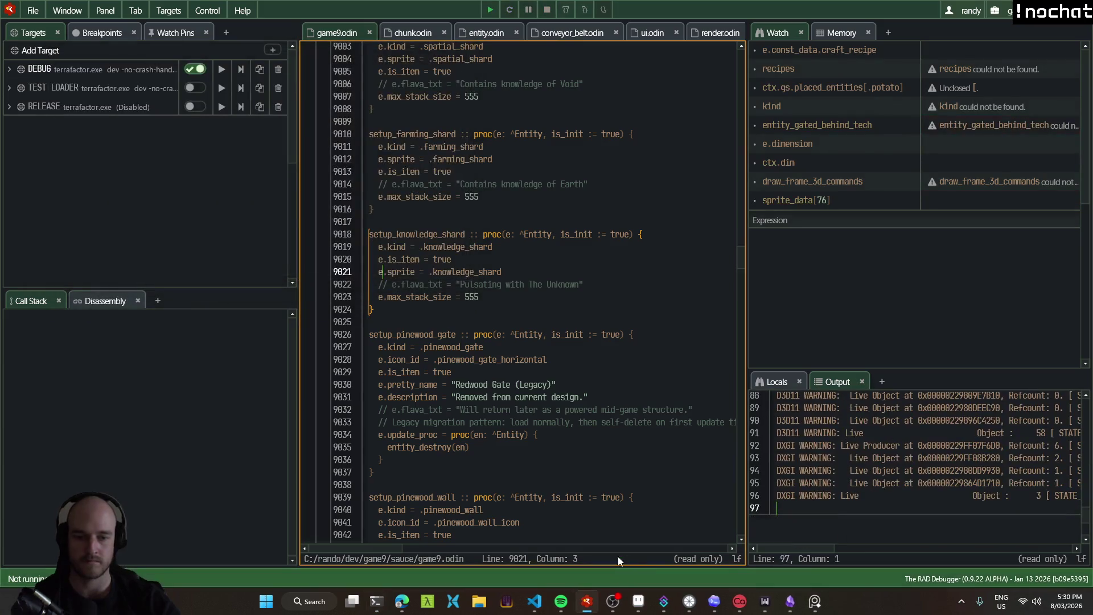
Zoom in on the ui-haven mockup's health bar and food icons, then return to T3 Code.
{"action": "left_click", "coordinate": [641, 601]}
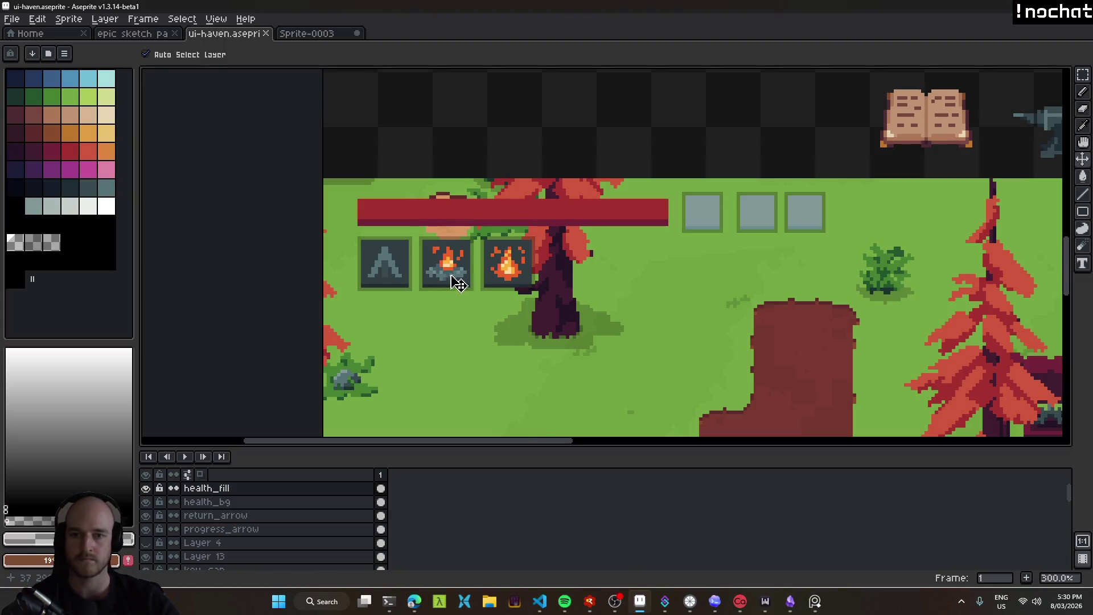
{"action": "scroll", "coordinate": [411, 206], "scroll_direction": "up", "scroll_amount": 3}
{"action": "left_click_drag", "start_coordinate": [333, 256], "coordinate": [297, 213]}
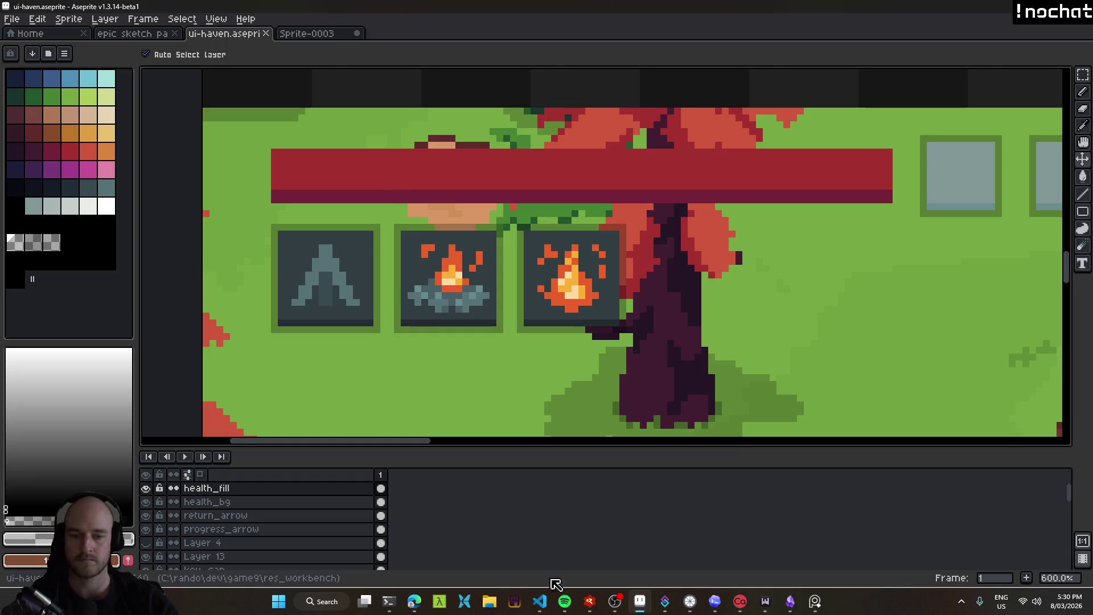
{"action": "left_click", "coordinate": [419, 612]}
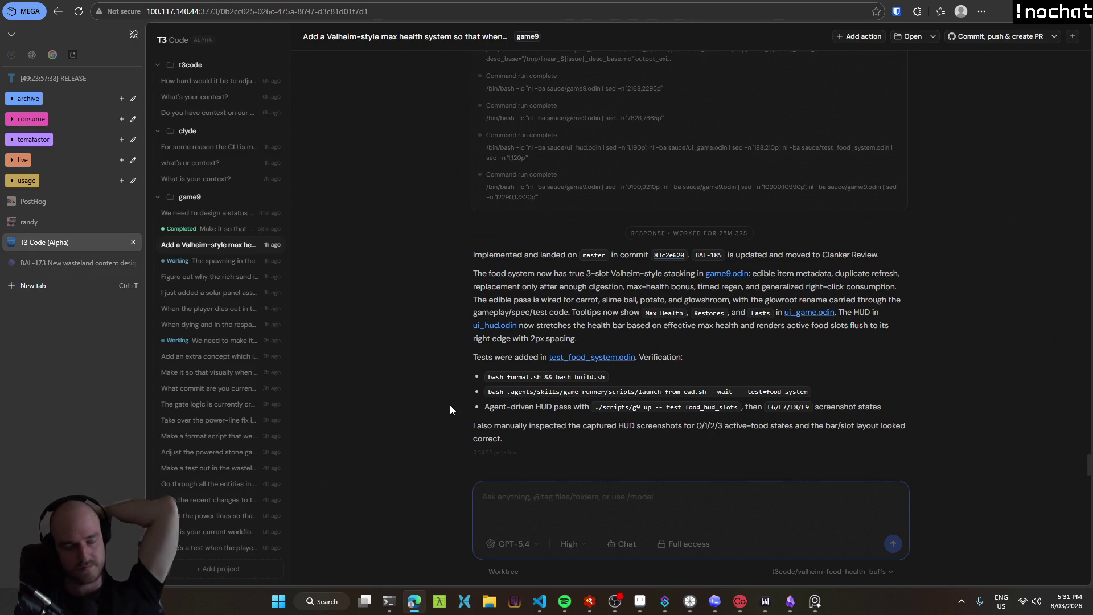
Ask for a translucent border outline on the health bar background, editing 'outline' in after 'border'.
{"action": "type", "text": "Give the background of the health bar a translucent border exactly like how The Active Quest HUD display does"}
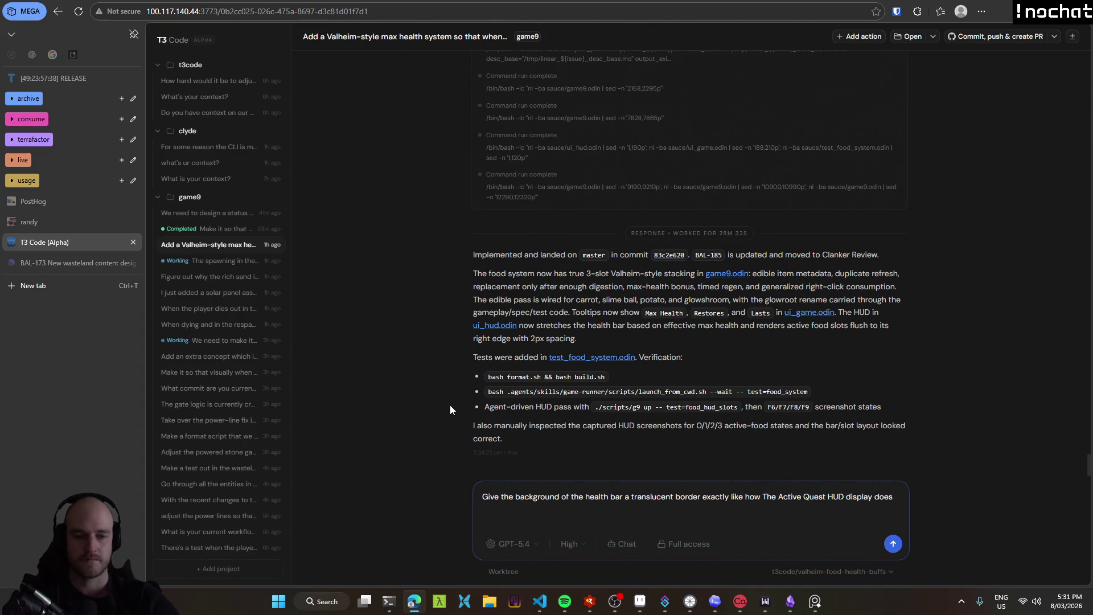
{"action": "double_click", "coordinate": [681, 497]}
{"action": "left_click", "coordinate": [762, 497]}
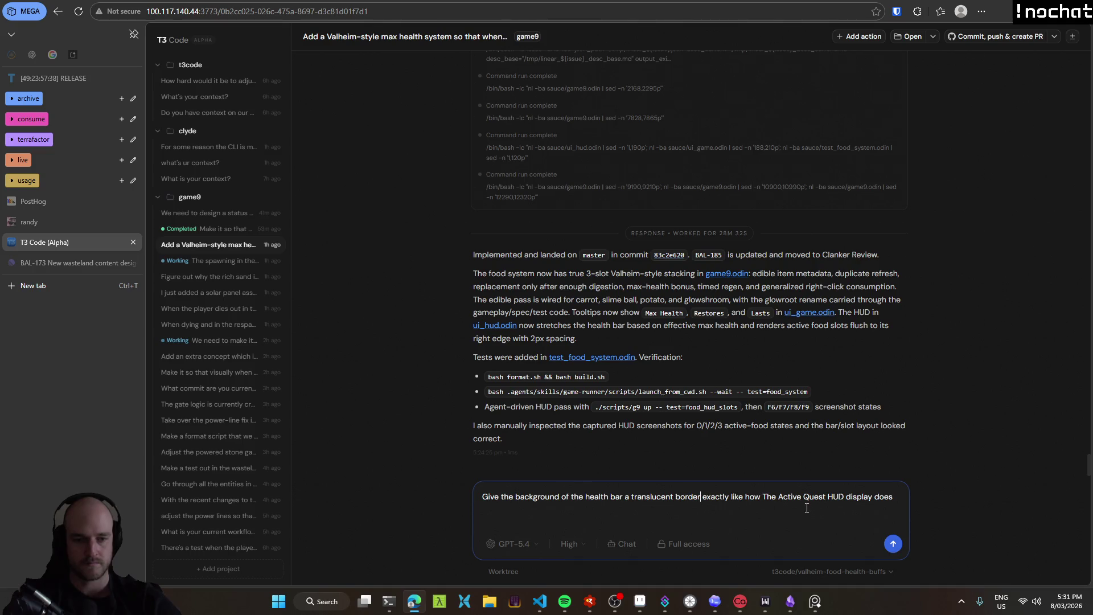
{"action": "type", "text": "outline"}
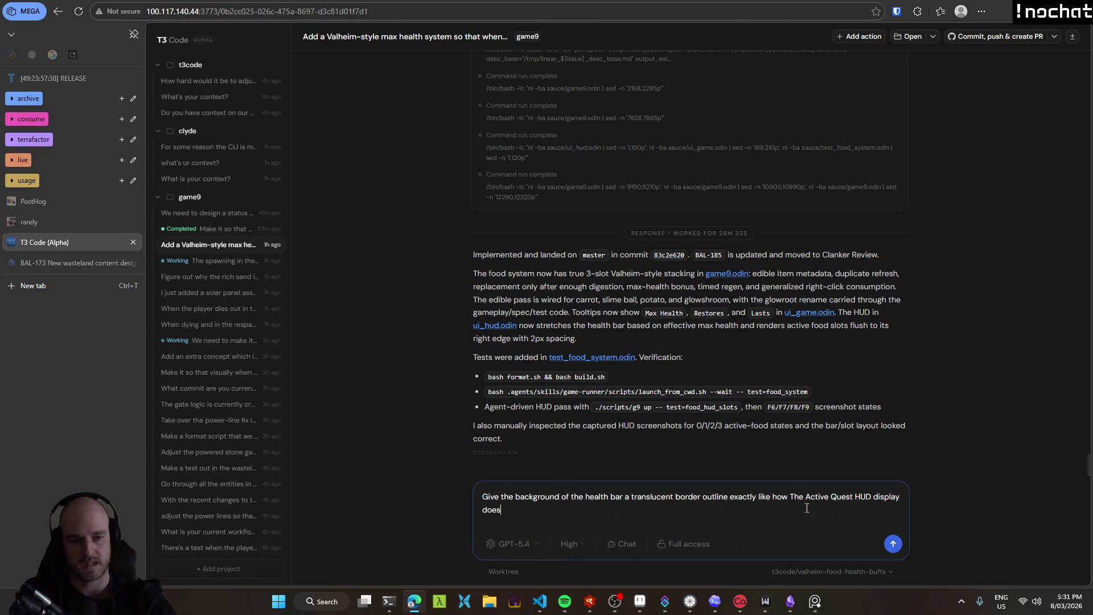
{"action": "left_click", "coordinate": [806, 508]}
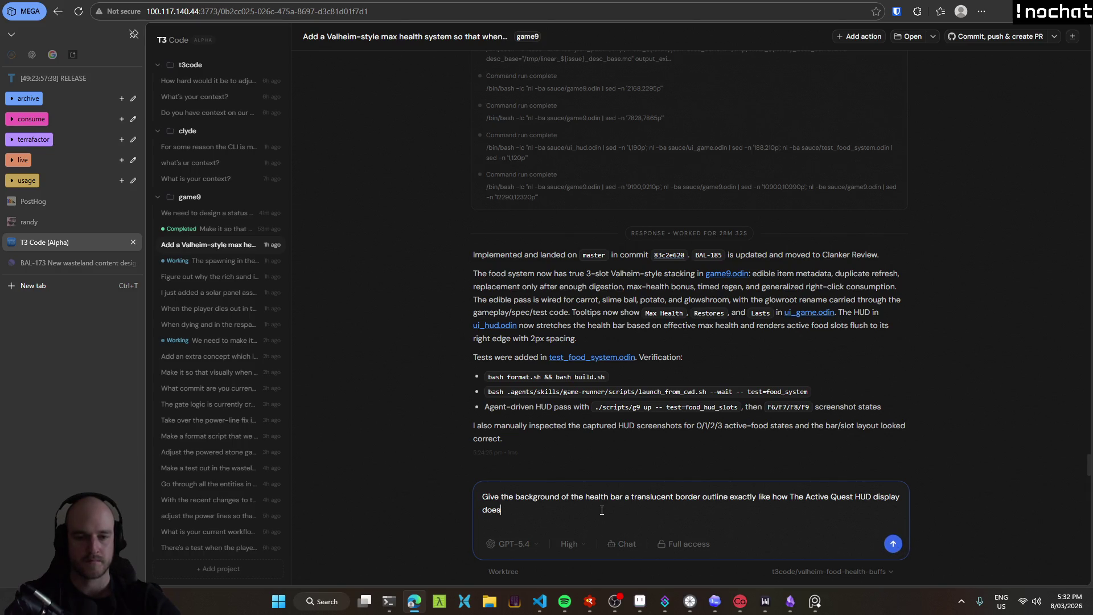
Check the mockup's slot layer name and ask for item slots using small_icon_slot.
{"action": "left_click", "coordinate": [638, 609]}
{"action": "scroll", "coordinate": [792, 305], "scroll_direction": "right", "scroll_amount": 5}
{"action": "scroll", "coordinate": [679, 242], "scroll_direction": "down", "scroll_amount": 1}
{"action": "mouse_move", "coordinate": [678, 208]}
{"action": "left_mouse_down"}
{"action": "mouse_move", "coordinate": [679, 242]}
{"action": "mouse_move", "coordinate": [686, 209]}
{"action": "left_mouse_up"}
{"action": "scroll", "coordinate": [691, 291], "scroll_direction": "down", "scroll_amount": 1}
{"action": "scroll", "coordinate": [686, 302], "scroll_direction": "down", "scroll_amount": 1}
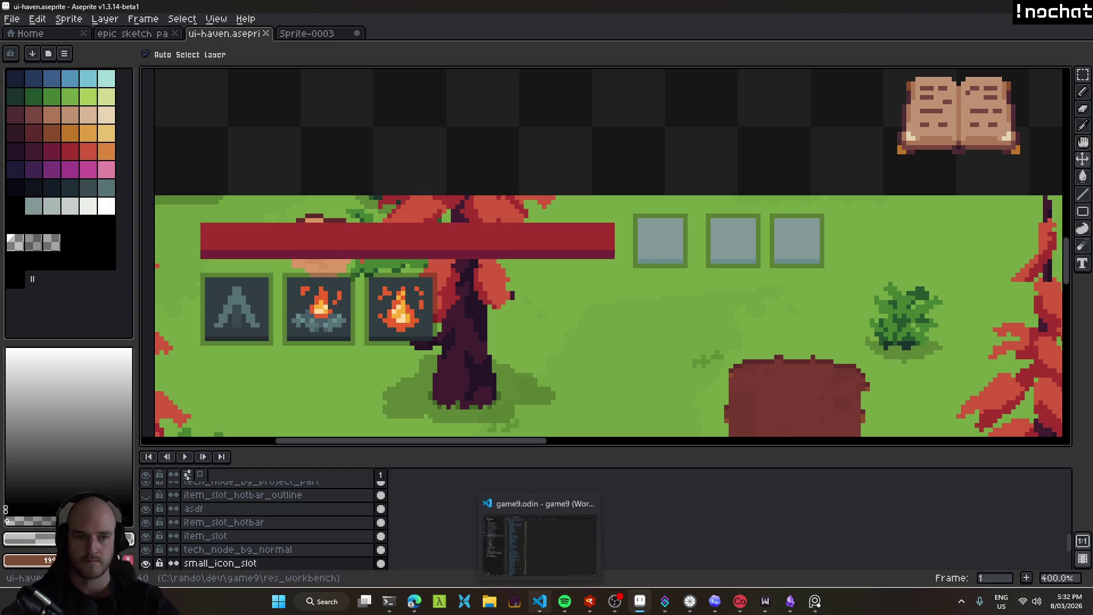
{"action": "scroll", "coordinate": [660, 256], "scroll_direction": "right", "scroll_amount": 1}
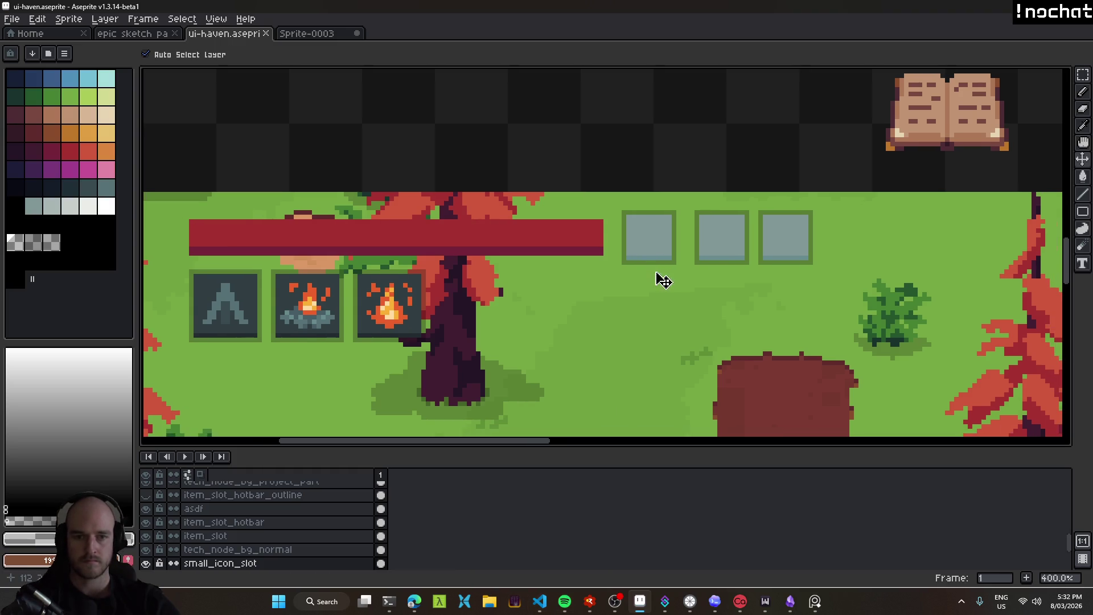
{"action": "left_click", "coordinate": [414, 601]}
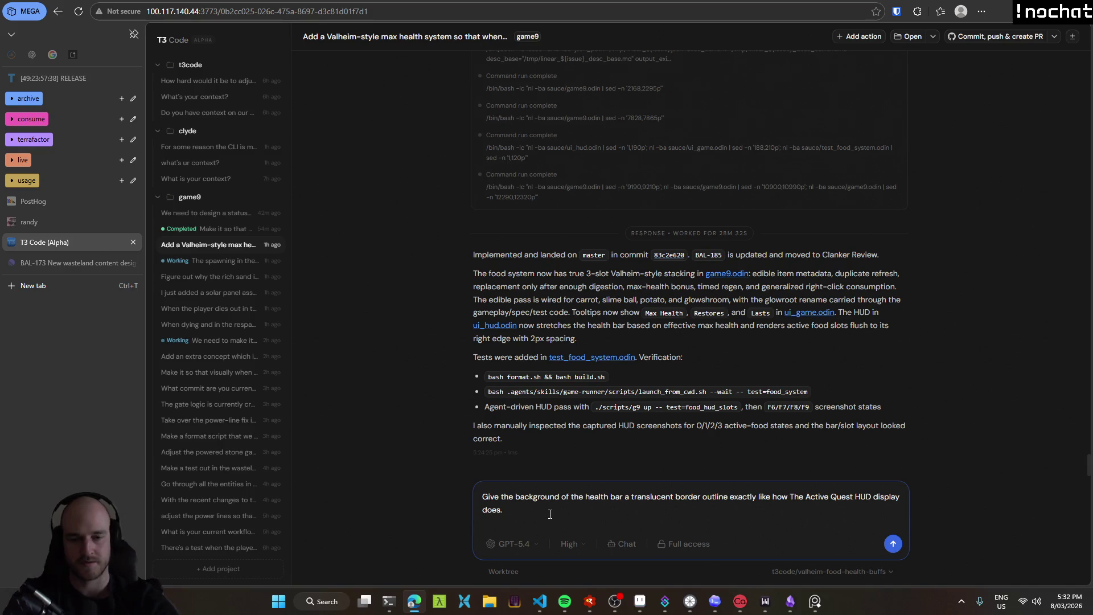
{"action": "type", "text": " And for the item slots you need to use small_"}
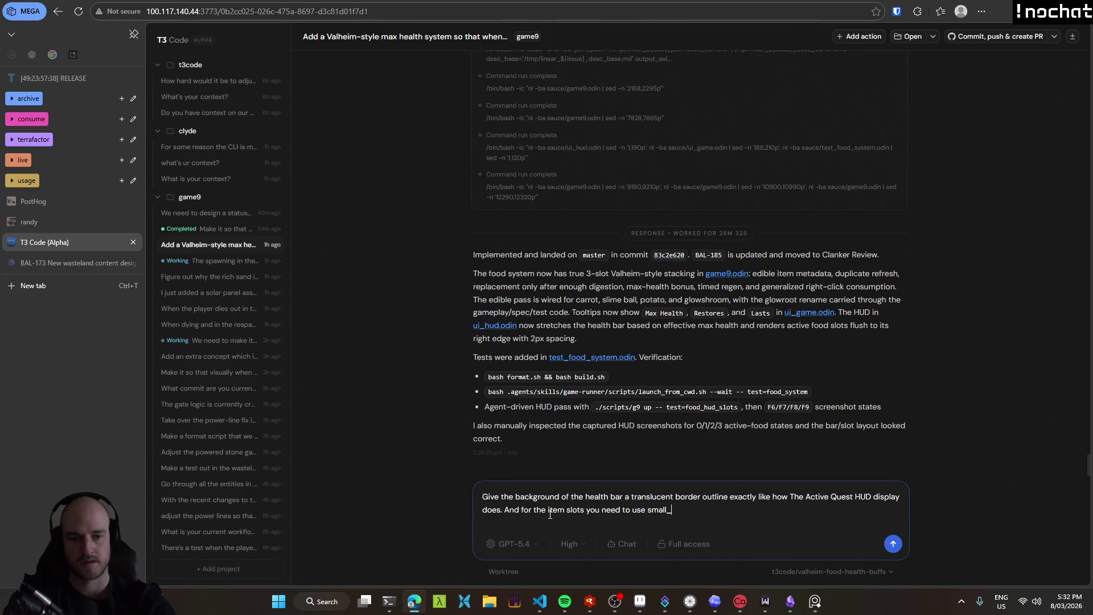
{"action": "key", "text": "alt+Tab"}
{"action": "key", "text": "alt+Tab"}
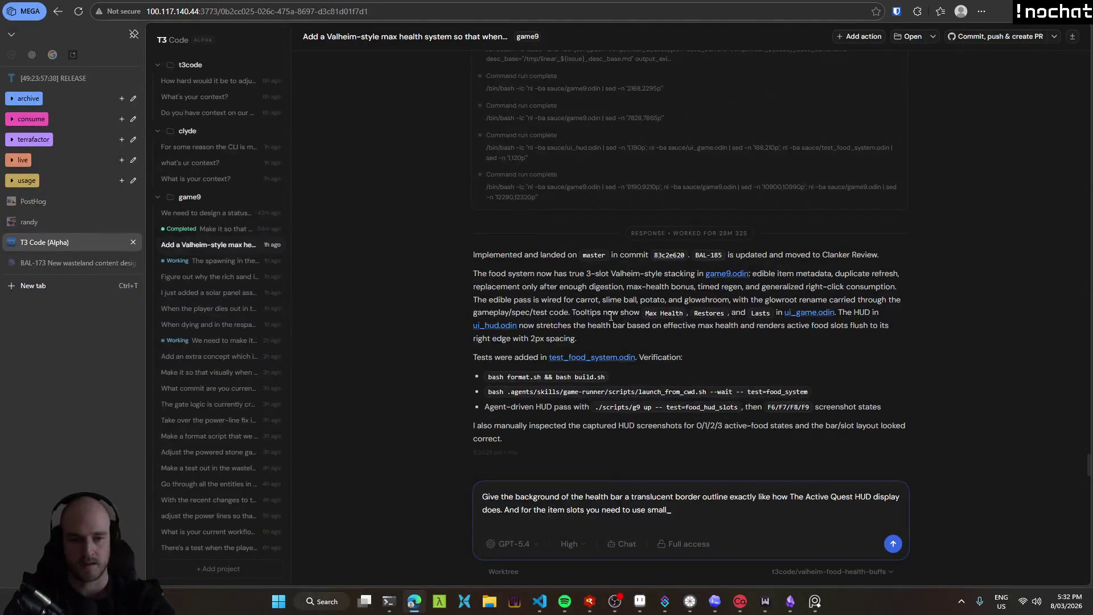
{"action": "type", "text": "icon_slot"}
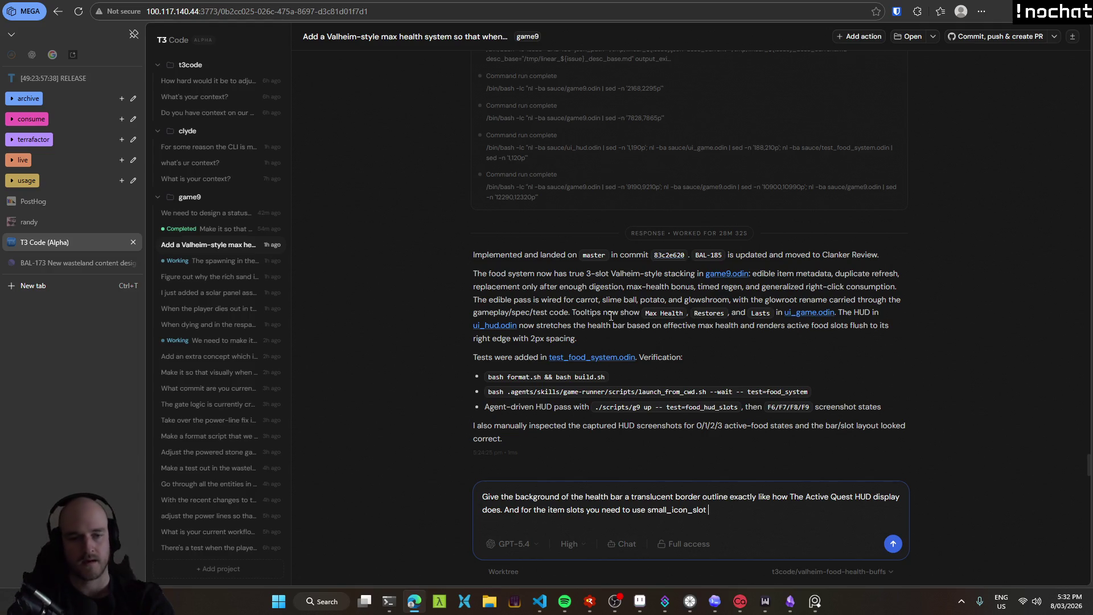
{"action": "key", "text": "BackSpace"}
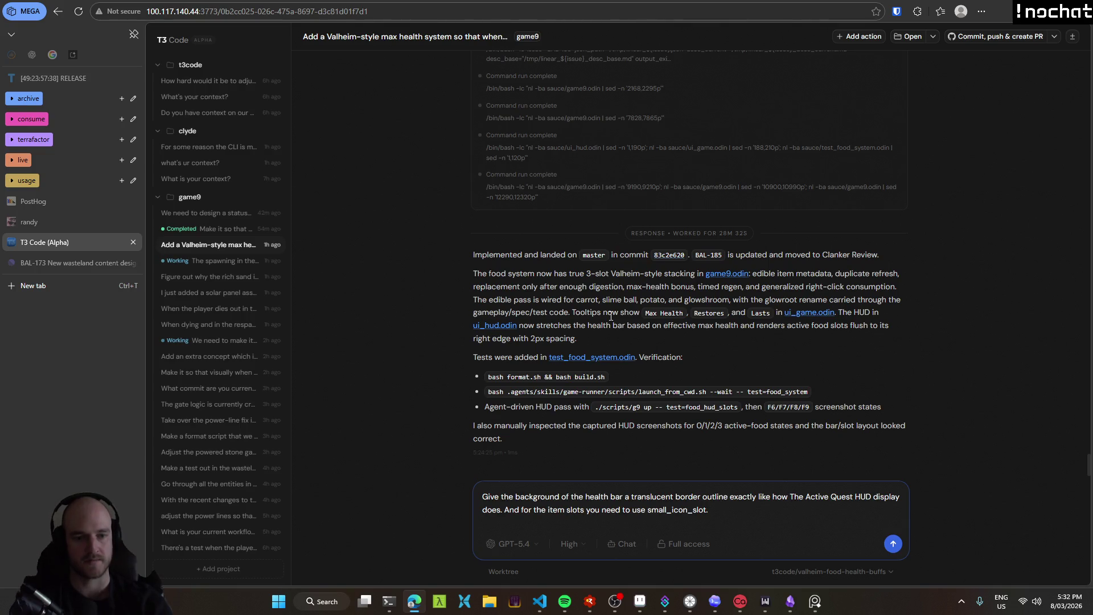
Add that hovering a slot shows its max-health effect and time left, and send the request.
{"action": "type", "text": " Also when you hover any of these slots, it should show you the effect on the max health and how long it has left remaining until it expires."}
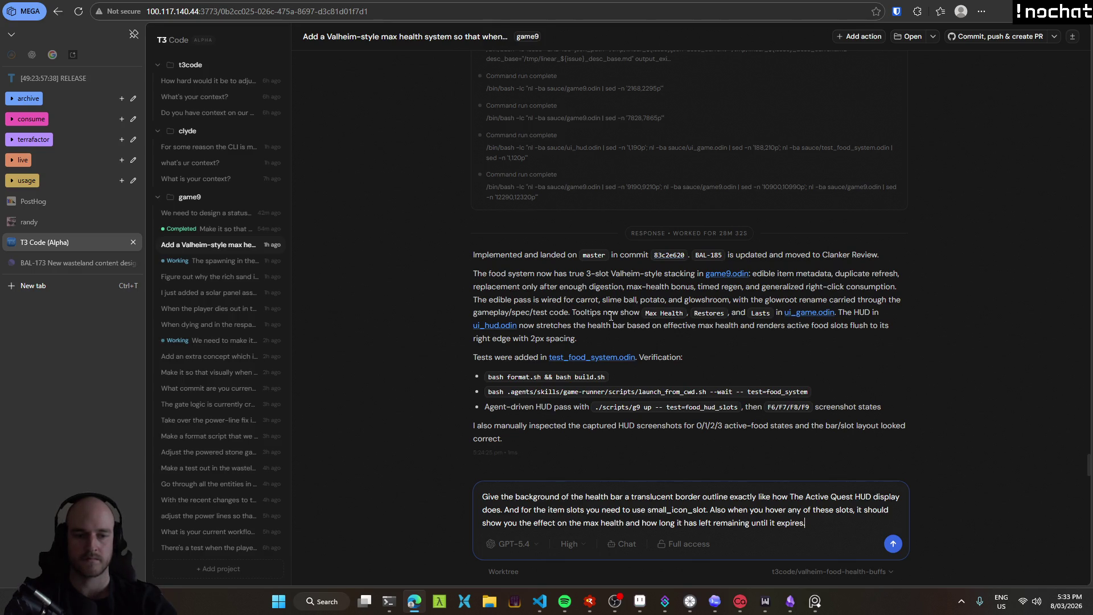
{"action": "key", "text": "Return"}
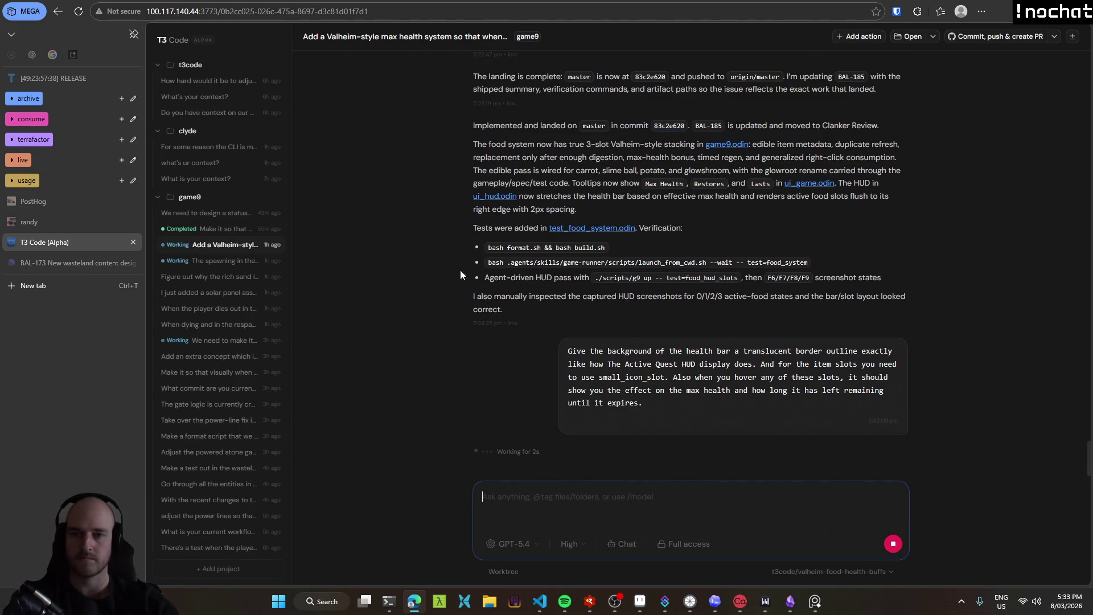
{"action": "left_click", "coordinate": [207, 228]}
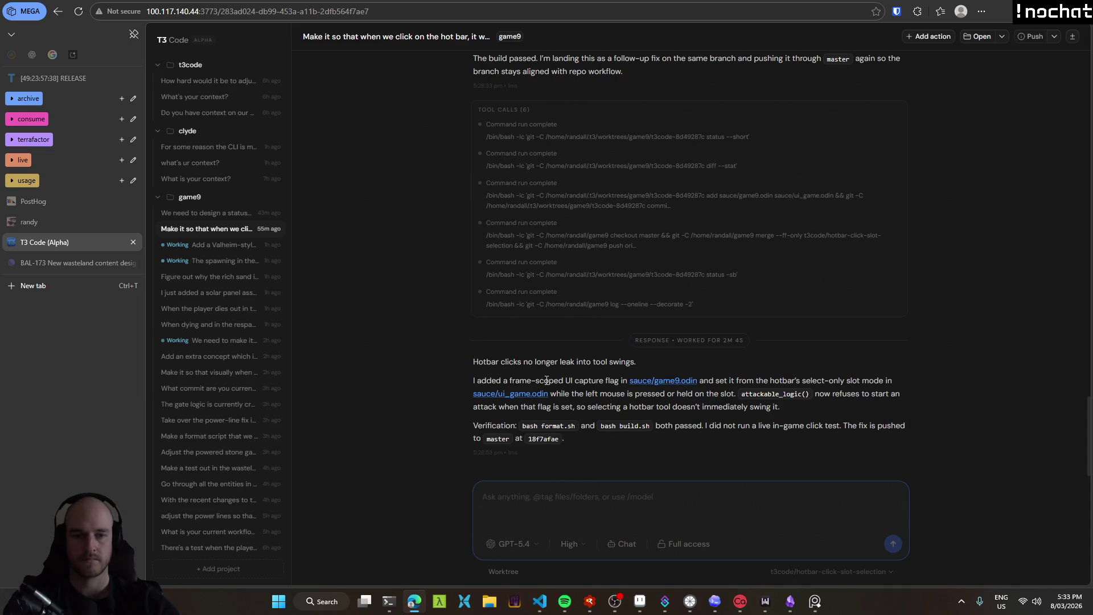
Build and launch game9 from the VS Code workspace with Ctrl+Shift+B.
{"action": "left_click", "coordinate": [540, 601]}
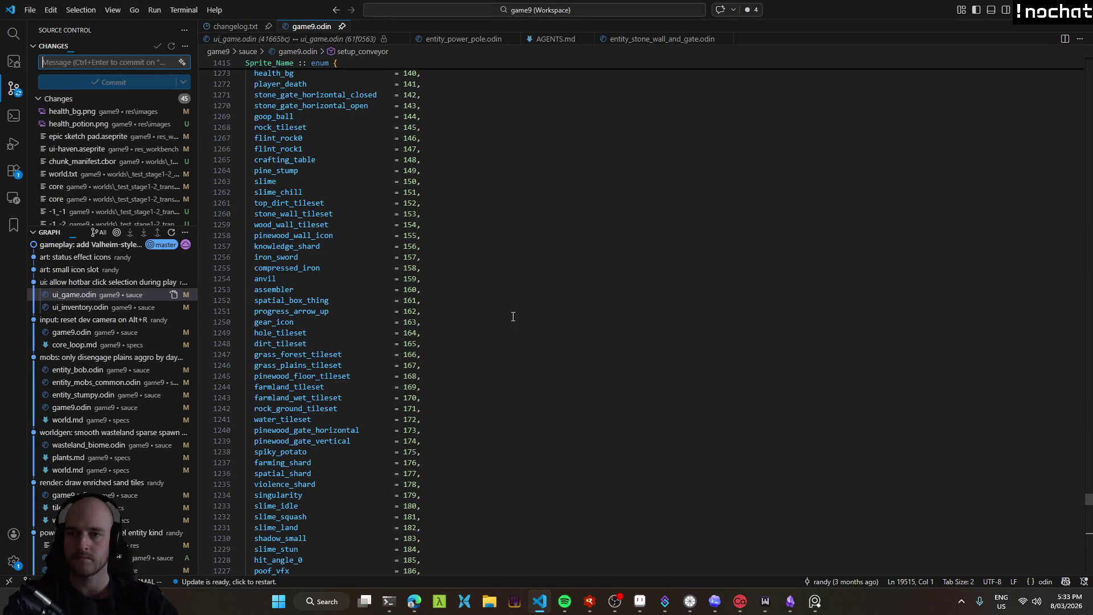
{"action": "scroll", "coordinate": [327, 322], "scroll_direction": "up", "scroll_amount": 1}
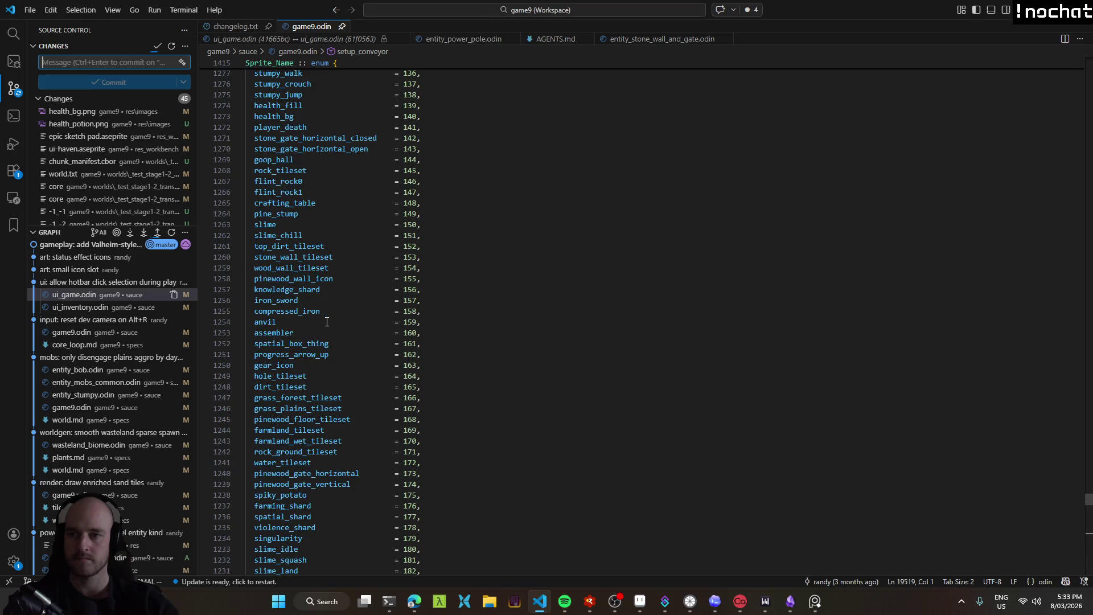
{"action": "key", "text": "ctrl+shift+b"}
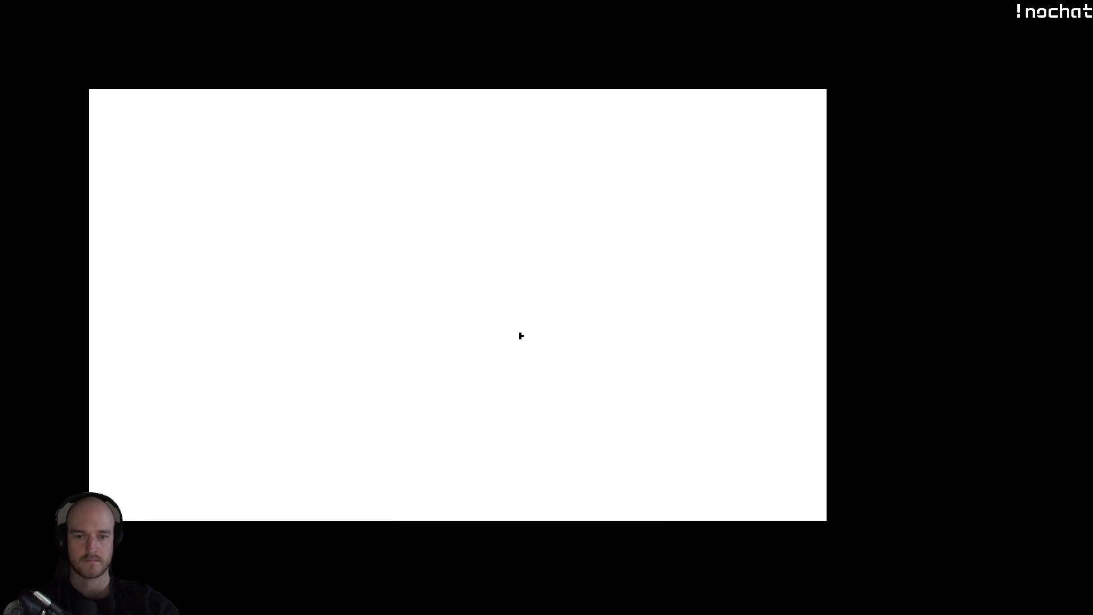
Equip the scythe, swing it toward the campfire, and glance at the inventory.
{"action": "key", "text": "2"}
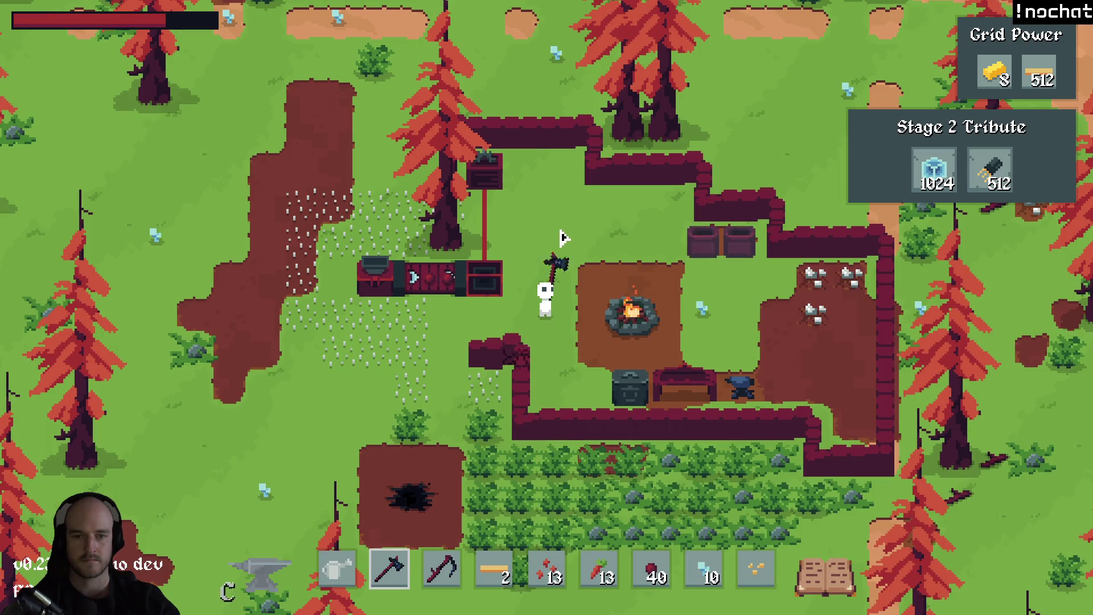
{"action": "left_click", "coordinate": [433, 580]}
{"action": "left_click", "coordinate": [641, 224]}
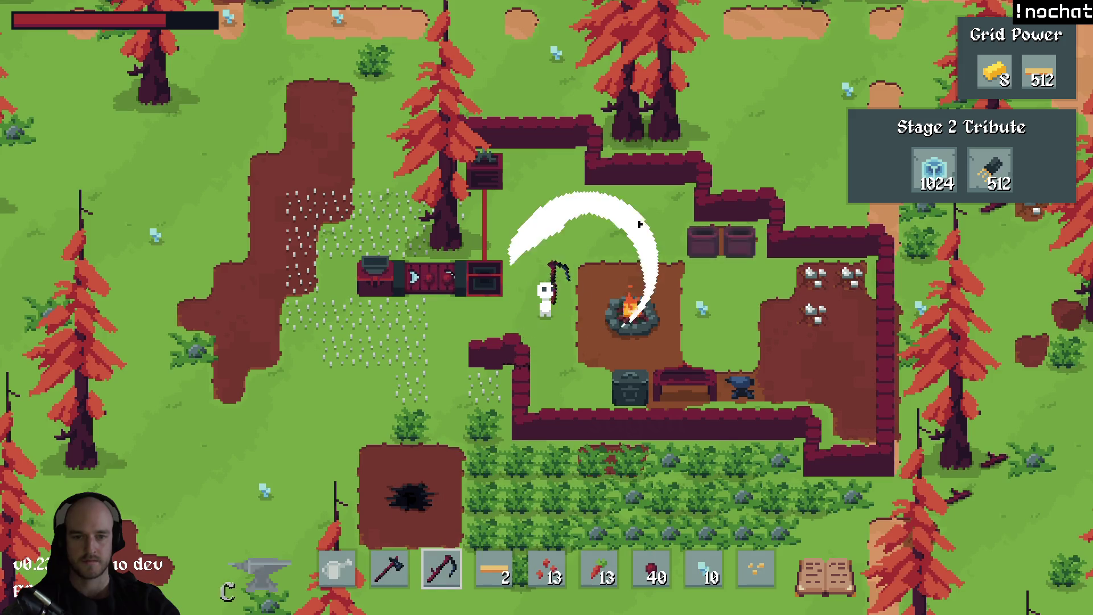
{"action": "key", "text": "e"}
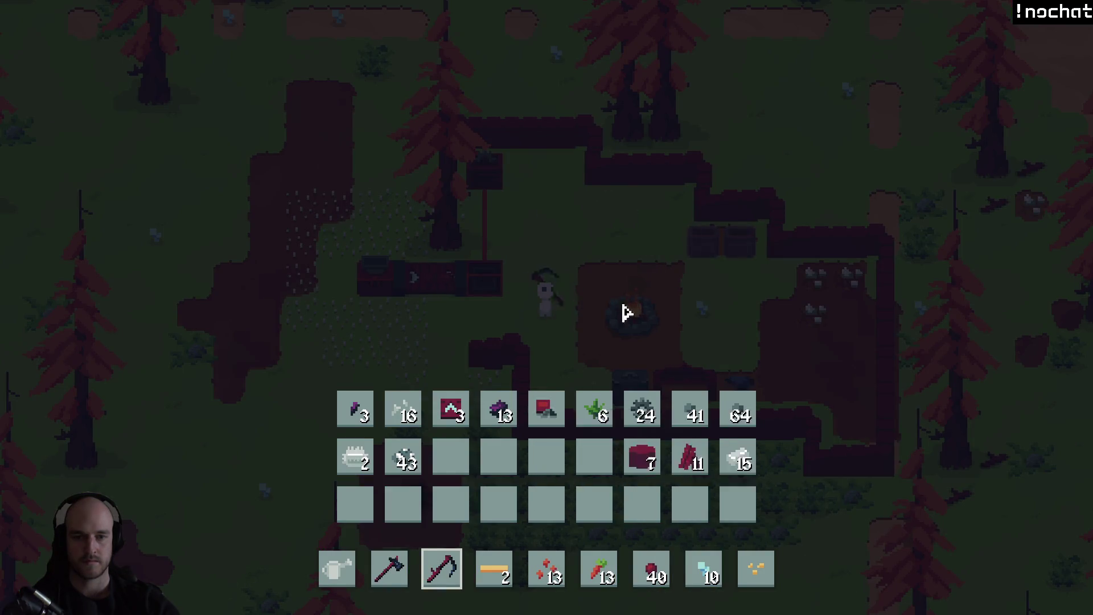
{"action": "key", "text": "e"}
Bring up the pause menu, view the controls help screen twice, and resume the game.
{"action": "key", "text": "Escape"}
{"action": "key", "text": "Escape"}
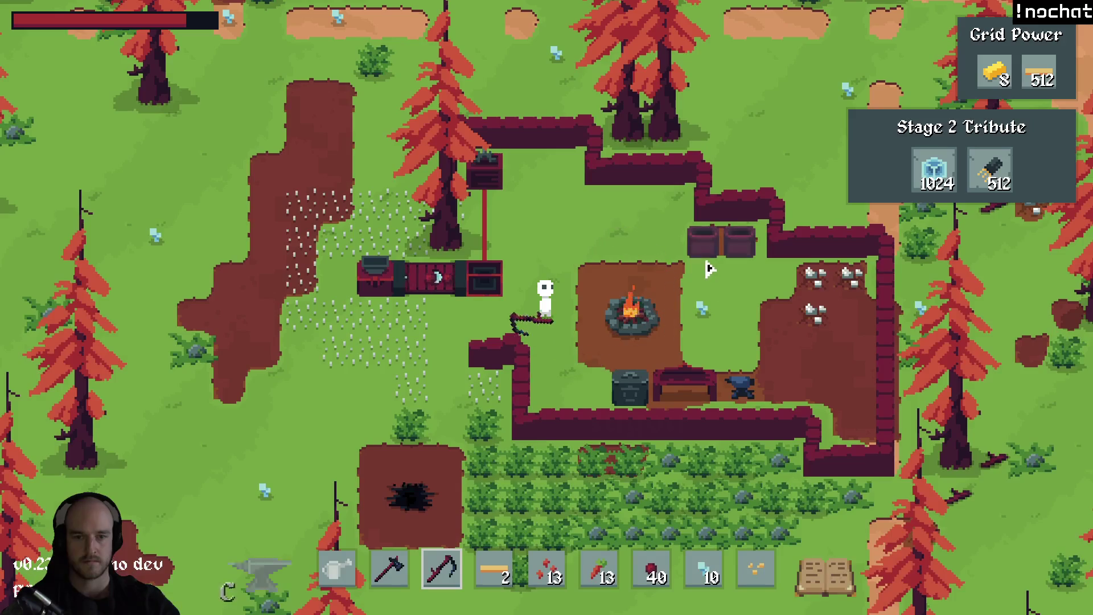
{"action": "key", "text": "Escape"}
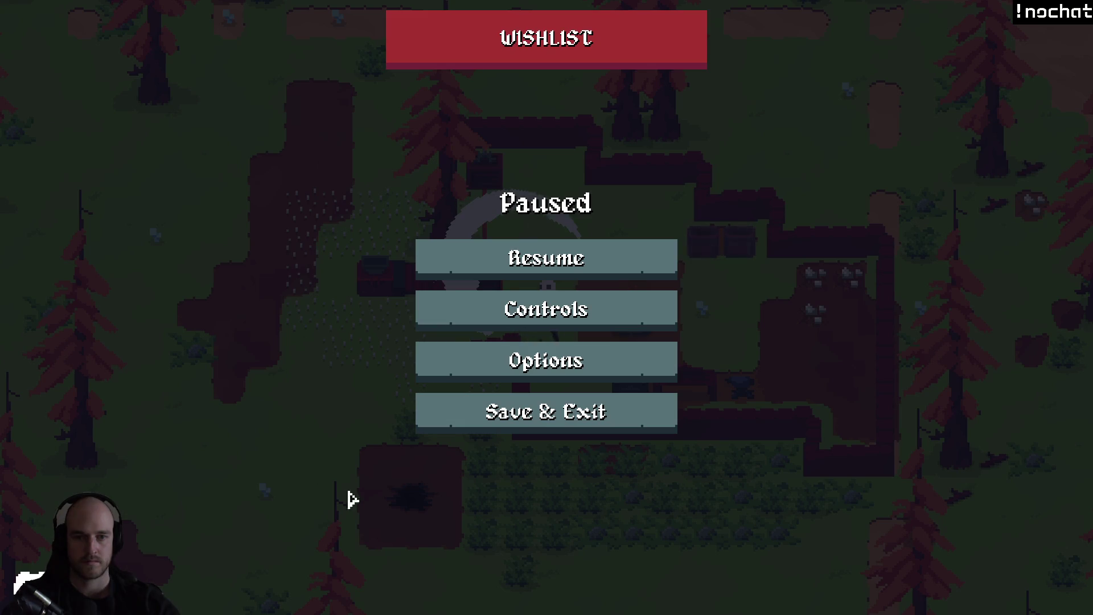
{"action": "key", "text": "Escape"}
{"action": "key", "text": "Escape"}
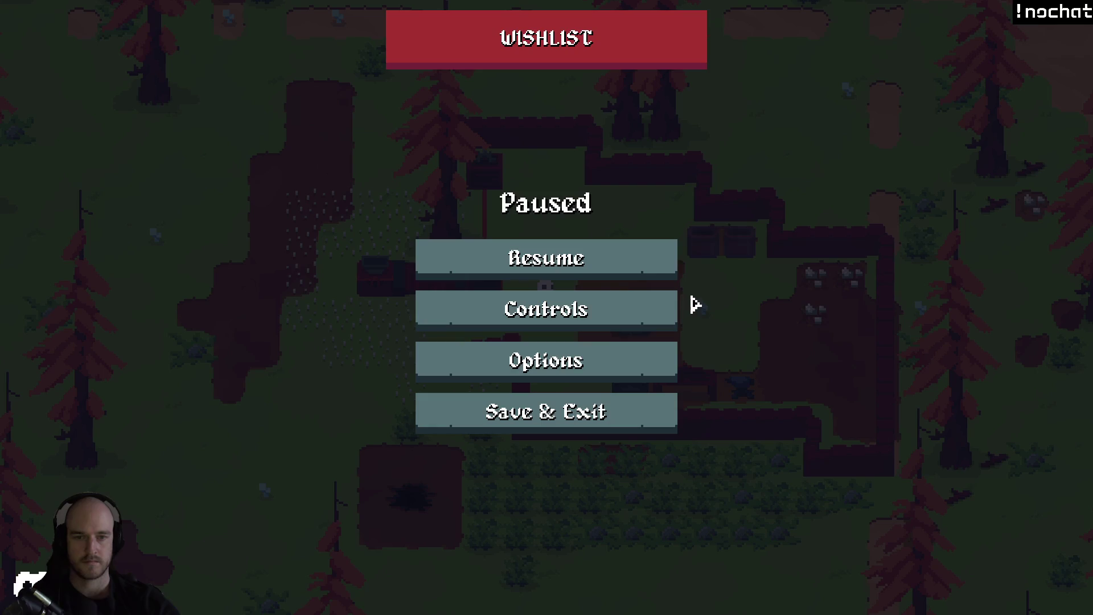
{"action": "left_click", "coordinate": [615, 272]}
{"action": "key", "text": "Escape"}
{"action": "left_click", "coordinate": [609, 317]}
{"action": "key", "text": "Escape"}
{"action": "left_click", "coordinate": [613, 312]}
{"action": "key", "text": "Escape"}
{"action": "left_click", "coordinate": [603, 261]}
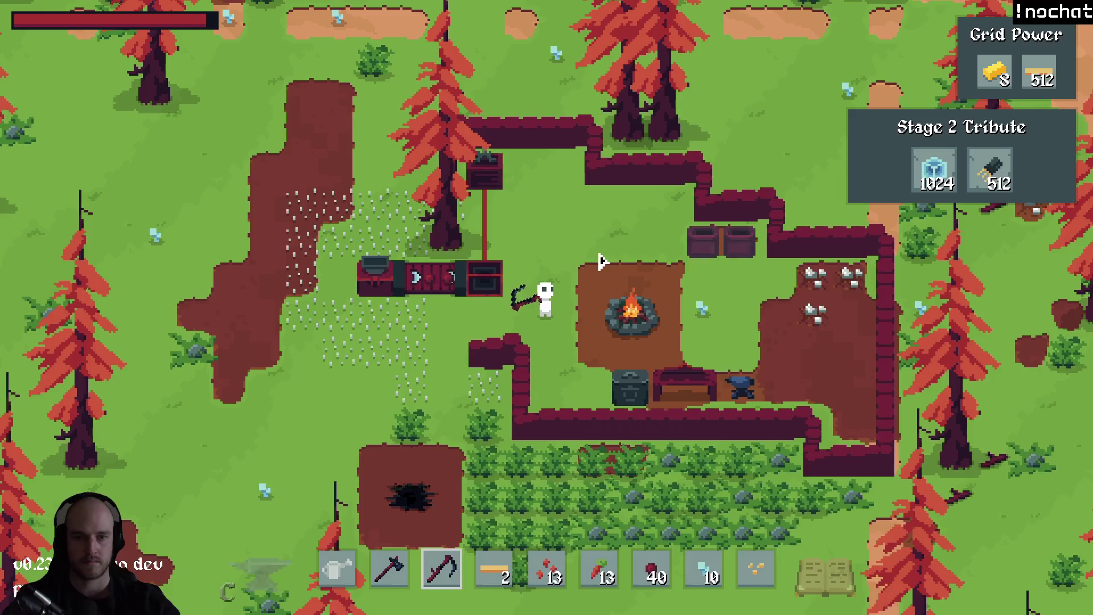
Open the tech tree with T to inspect the Solar Power research node.
{"action": "key", "text": "t"}
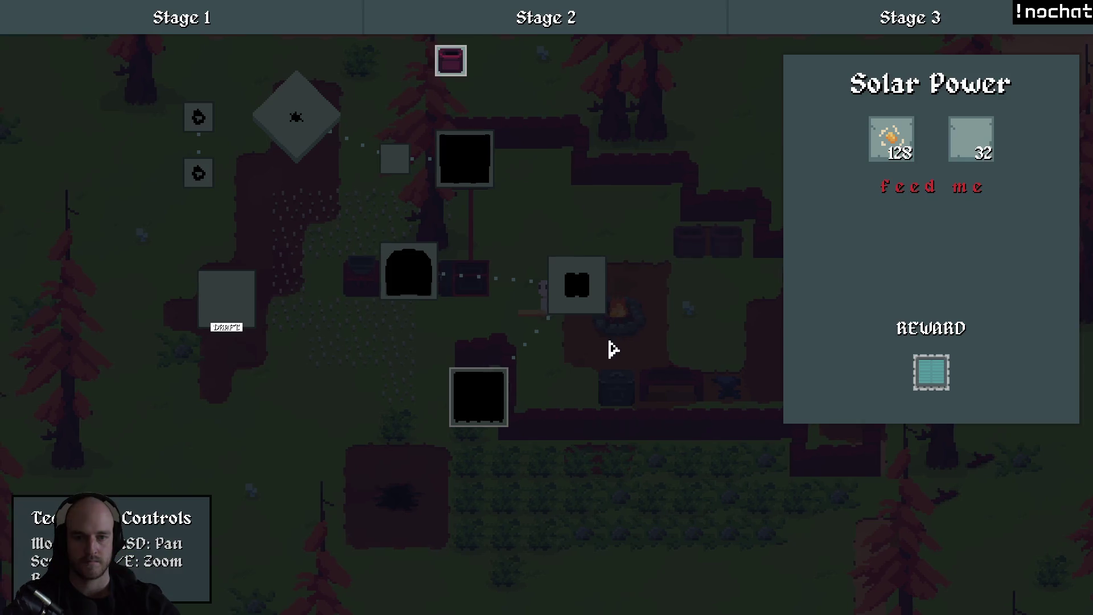
{"action": "key", "text": "t"}
{"action": "key", "text": "t"}
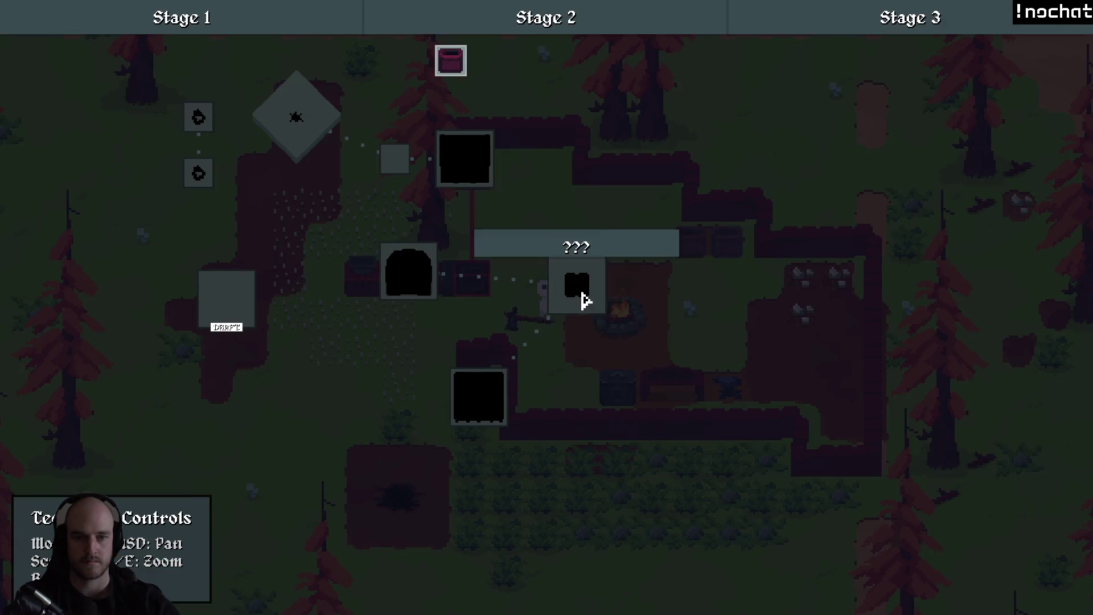
{"action": "key", "text": "t"}
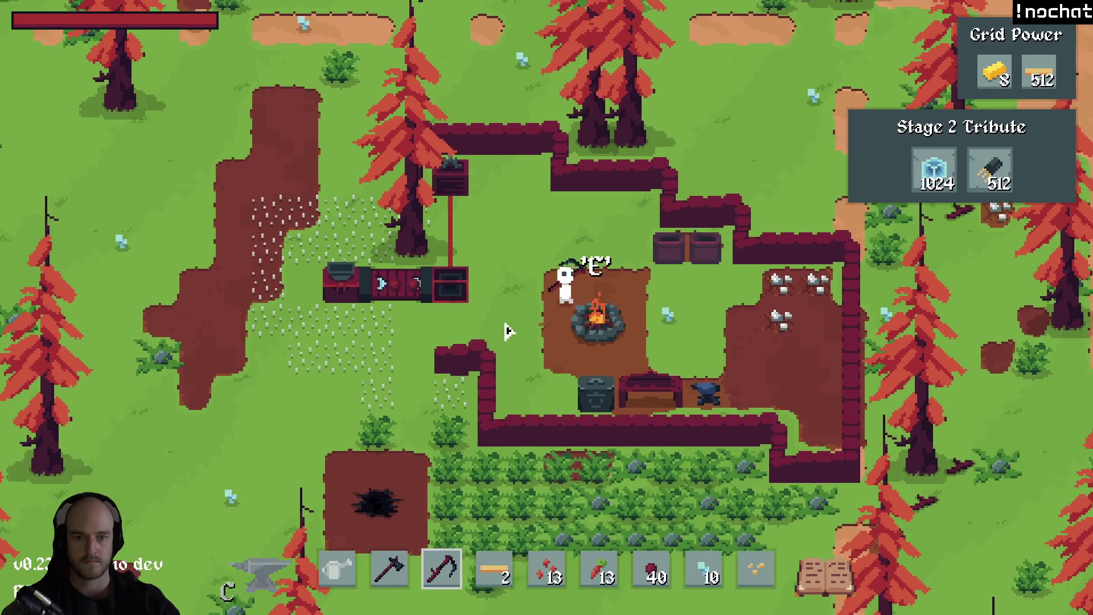
Close the tech tree, swing the axe, and zoom out over the whole island and back.
{"action": "key", "text": "a"}
{"action": "key", "text": "2"}
{"action": "left_click", "coordinate": [637, 239]}
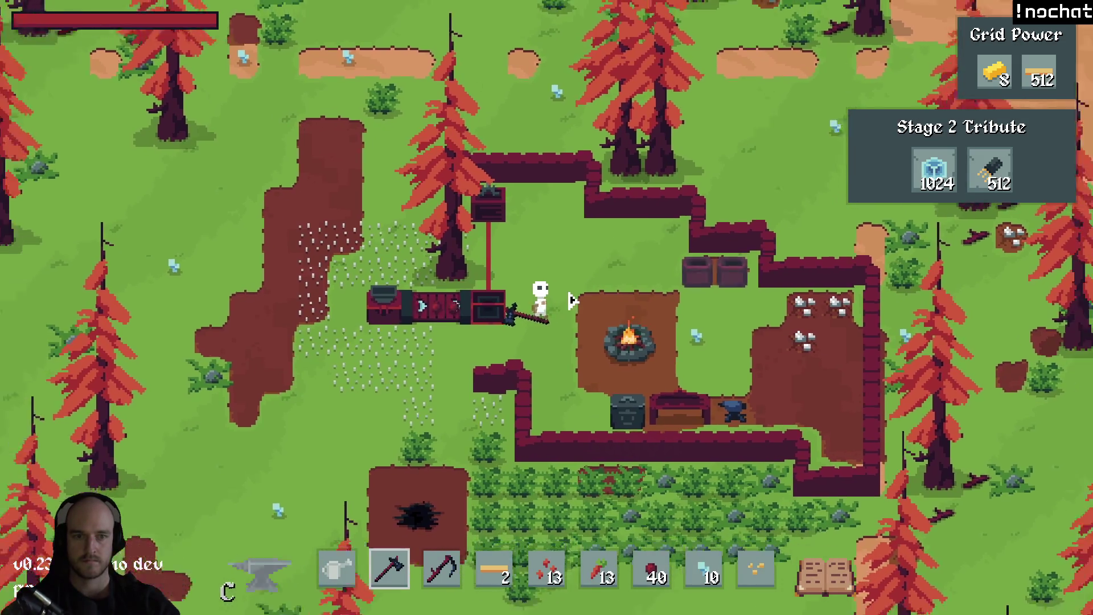
{"action": "scroll", "coordinate": [572, 301], "scroll_direction": "down", "scroll_amount": 5}
{"action": "scroll", "coordinate": [542, 303], "scroll_direction": "down", "scroll_amount": 3}
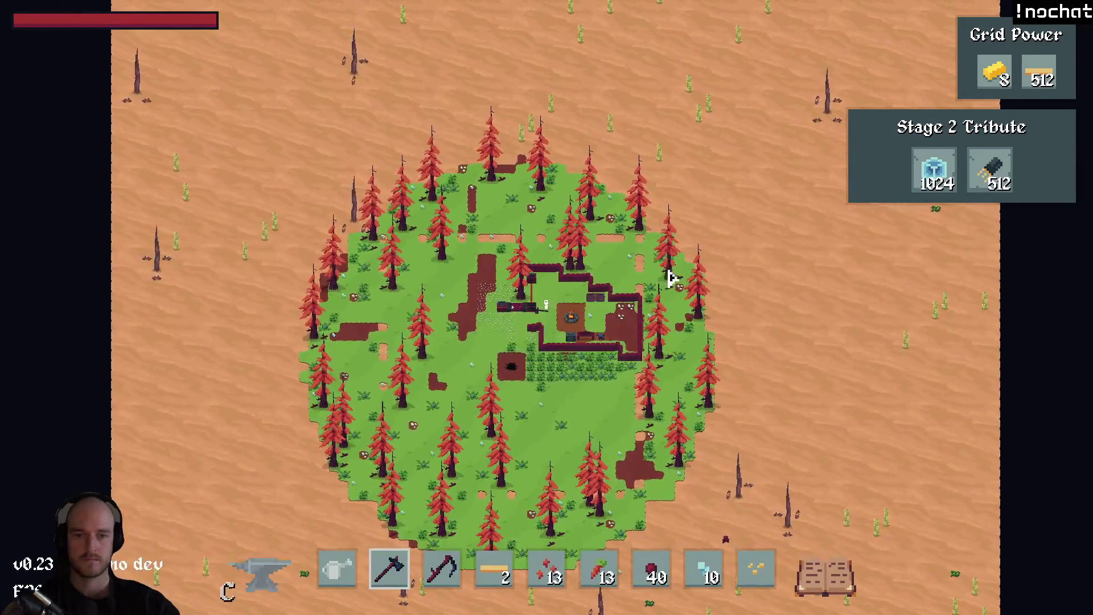
{"action": "scroll", "coordinate": [672, 277], "scroll_direction": "down", "scroll_amount": 2}
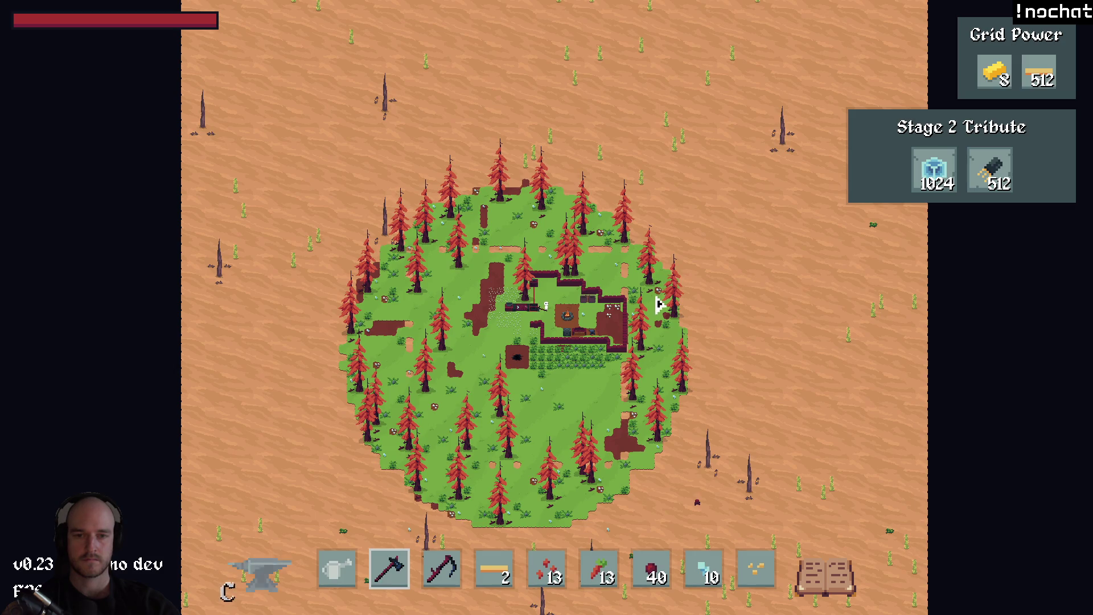
{"action": "scroll", "coordinate": [628, 323], "scroll_direction": "up", "scroll_amount": 1}
{"action": "scroll", "coordinate": [628, 322], "scroll_direction": "up", "scroll_amount": 1}
{"action": "scroll", "coordinate": [628, 318], "scroll_direction": "up", "scroll_amount": 2}
{"action": "scroll", "coordinate": [625, 321], "scroll_direction": "up", "scroll_amount": 2}
Cycle through the hotbar slots, alternating between the scythe and the planks.
{"action": "key", "text": "5"}
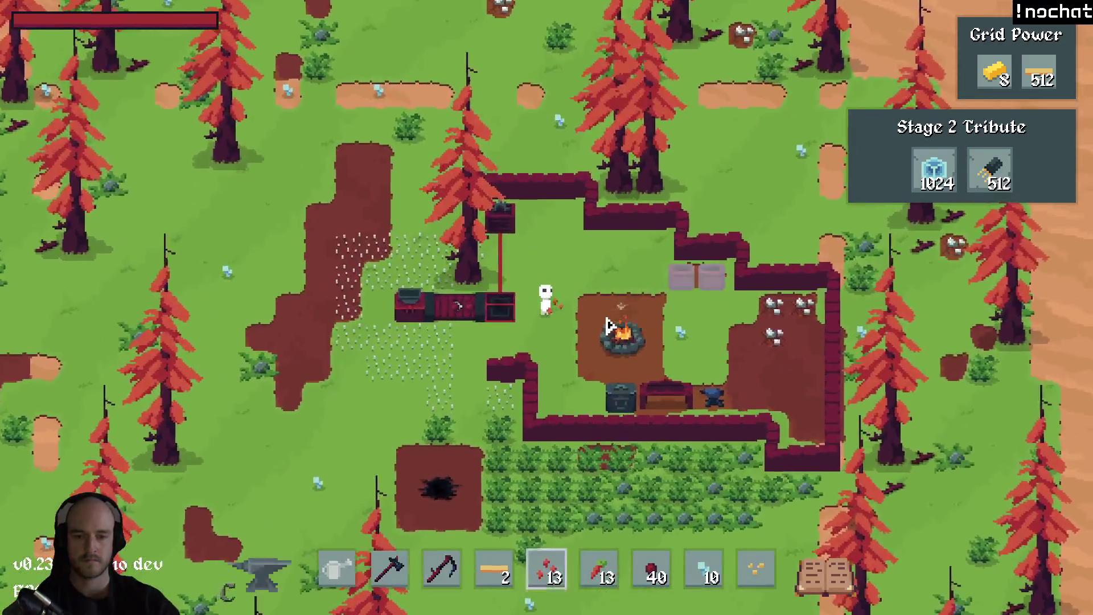
{"action": "key", "text": "3"}
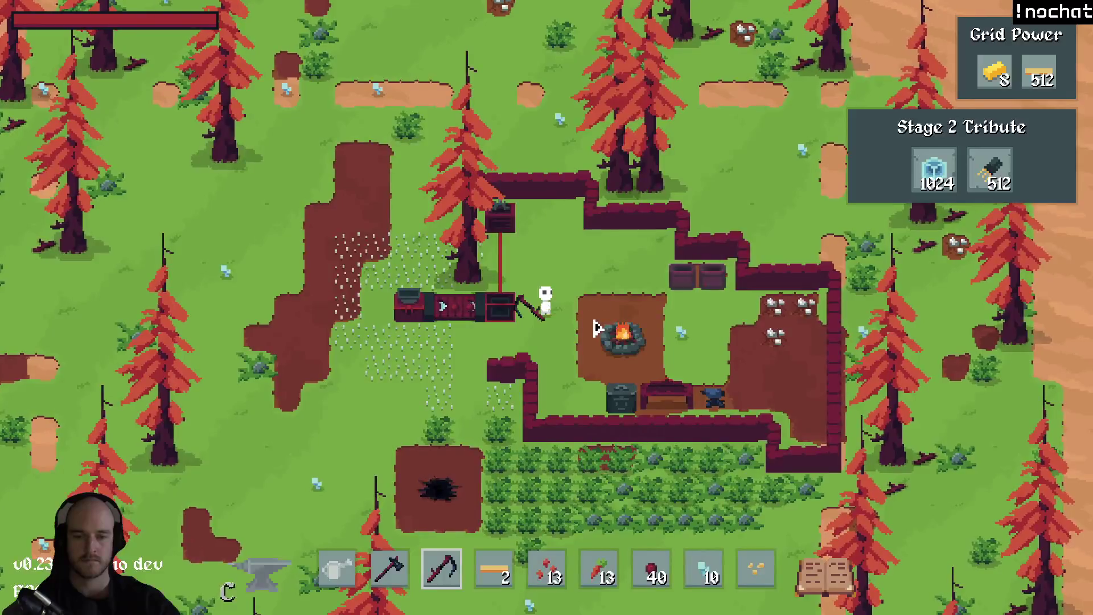
{"action": "key", "text": "6"}
{"action": "key", "text": "3"}
{"action": "key", "text": "9"}
{"action": "key", "text": "1"}
{"action": "key", "text": "3"}
{"action": "key", "text": "4"}
{"action": "key", "text": "1"}
{"action": "key", "text": "3"}
{"action": "key", "text": "1"}
{"action": "key", "text": "2"}
{"action": "key", "text": "3"}
{"action": "key", "text": "4"}
{"action": "key", "text": "2"}
{"action": "key", "text": "3"}
{"action": "key", "text": "4"}
{"action": "key", "text": "1"}
{"action": "key", "text": "3"}
{"action": "key", "text": "4"}
{"action": "key", "text": "2"}
{"action": "key", "text": "4"}
{"action": "key", "text": "1"}
{"action": "key", "text": "3"}
{"action": "key", "text": "4"}
{"action": "key", "text": "2"}
{"action": "key", "text": "4"}
{"action": "key", "text": "3"}
{"action": "key", "text": "4"}
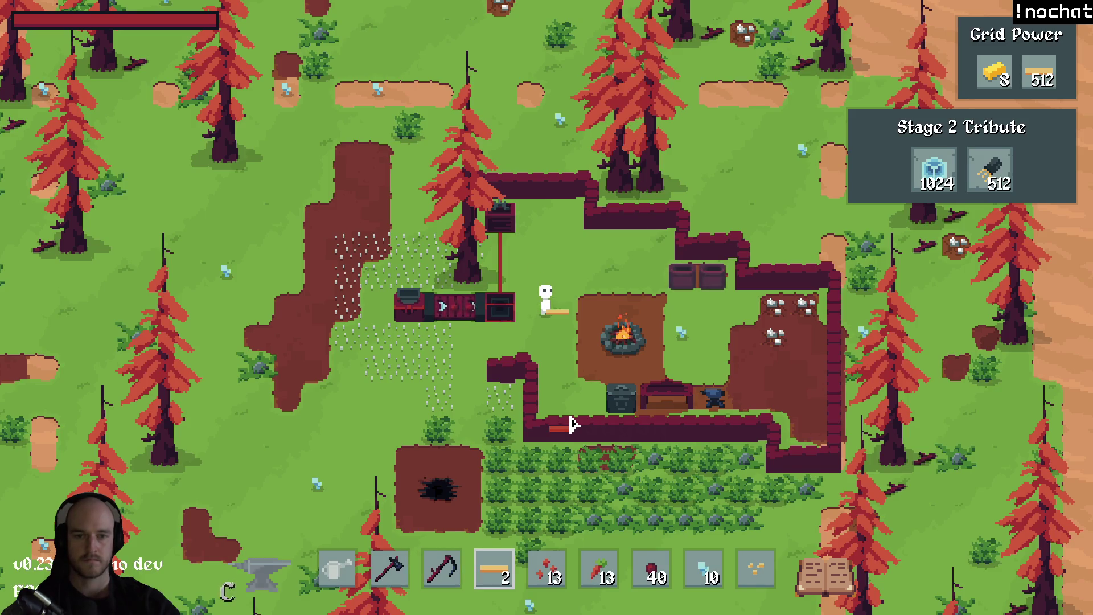
{"action": "key", "text": "3"}
{"action": "key", "text": "4"}
{"action": "key", "text": "2"}
{"action": "key", "text": "4"}
{"action": "key", "text": "2"}
{"action": "key", "text": "4"}
Equip the carrot from the hotbar.
{"action": "key", "text": "6"}
{"action": "key", "text": "F1"}
{"action": "key", "text": "F1"}
{"action": "scroll", "coordinate": [567, 391], "scroll_direction": "up", "scroll_amount": 3}
{"action": "scroll", "coordinate": [567, 389], "scroll_direction": "down", "scroll_amount": 2}
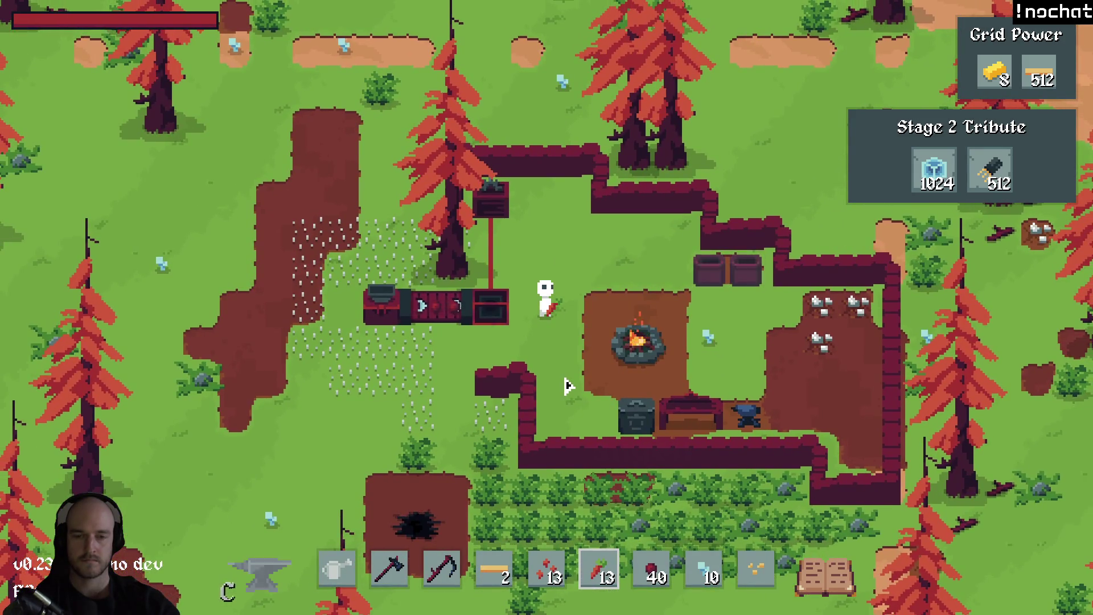
Walk the character up-left past the island edge and across the western desert.
{"action": "key", "text": "s"}
{"action": "key", "text": "a"}
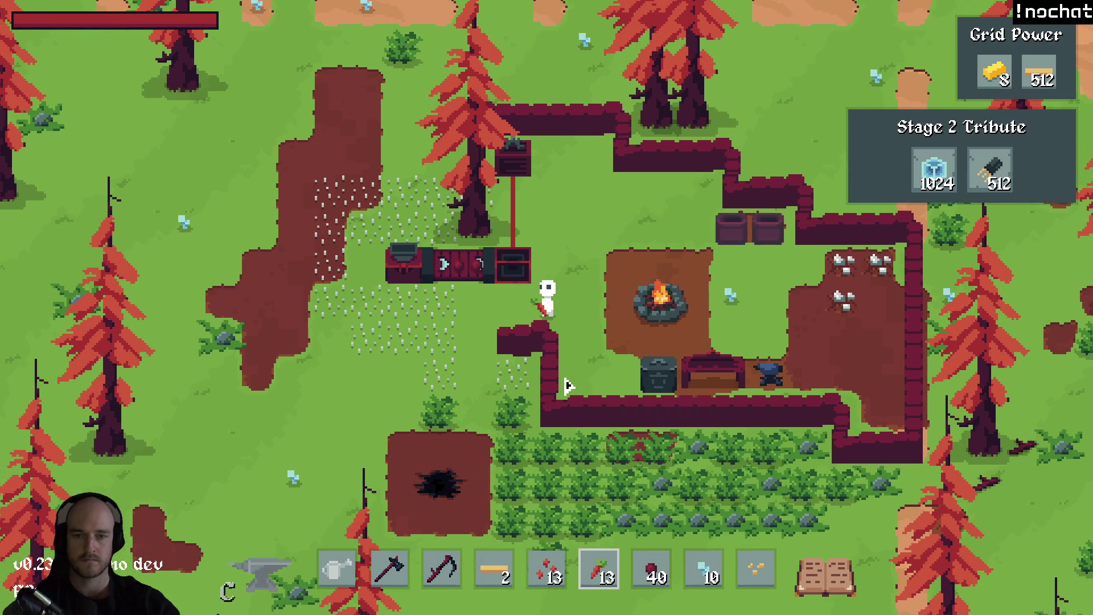
{"action": "key", "text": "s"}
{"action": "key", "text": "a"}
{"action": "key", "text": "2"}
{"action": "key", "text": "a"}
{"action": "key", "text": "w"}
{"action": "key", "text": "9"}
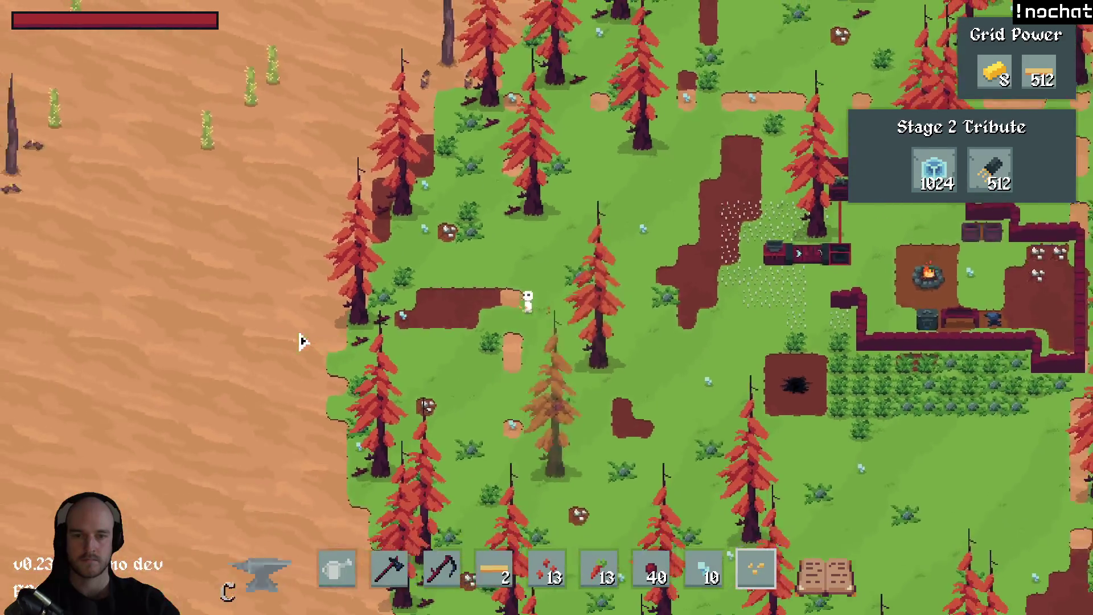
{"action": "key", "text": "a"}
{"action": "key", "text": "w"}
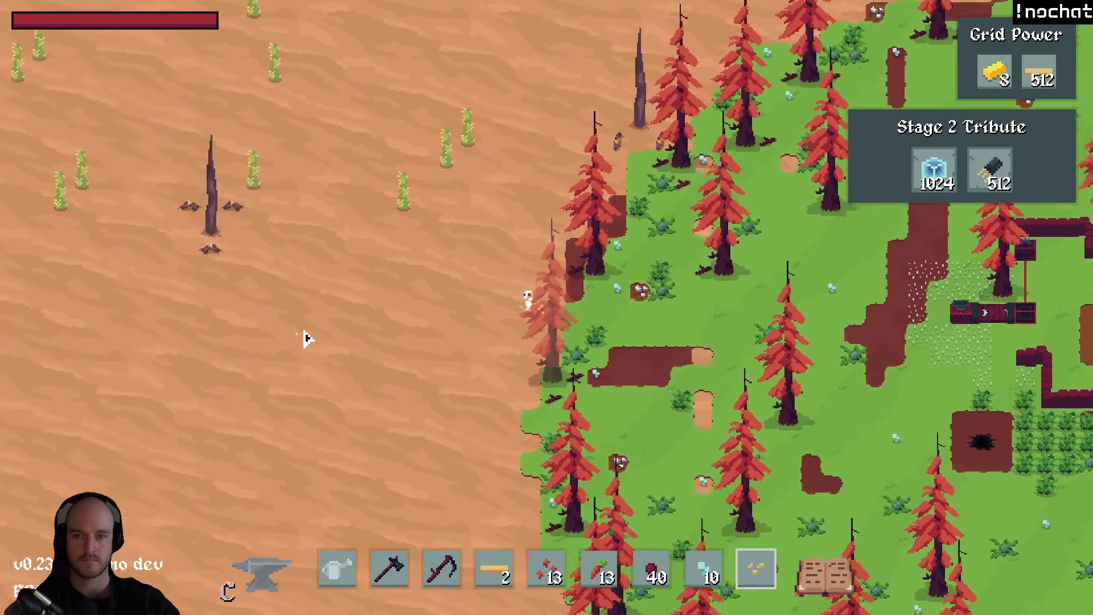
{"action": "key", "text": "a"}
{"action": "key", "text": "w"}
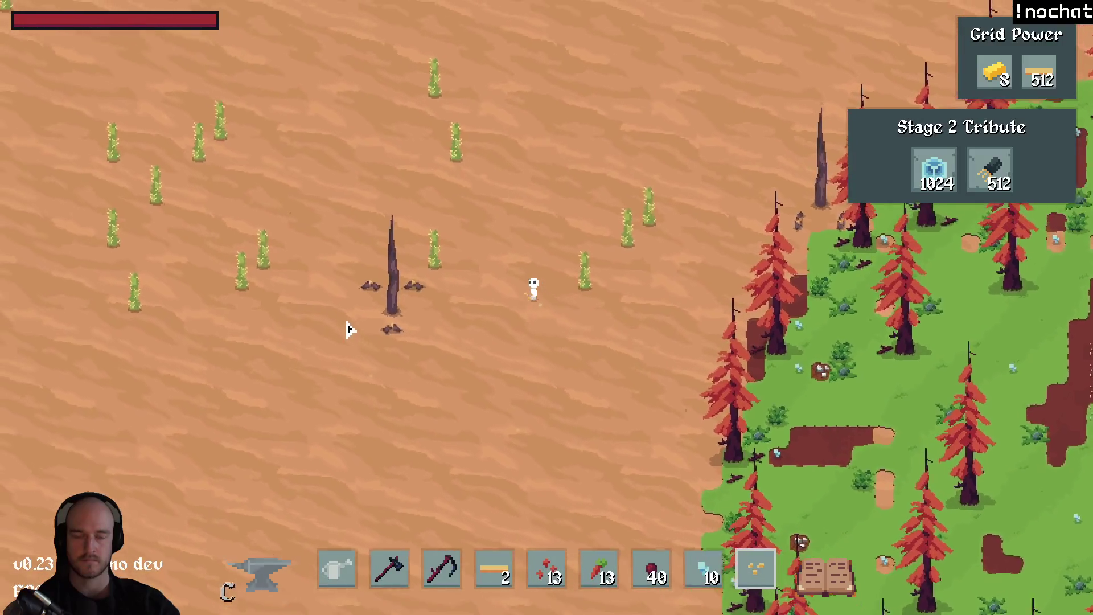
{"action": "key", "text": "a"}
{"action": "key", "text": "w"}
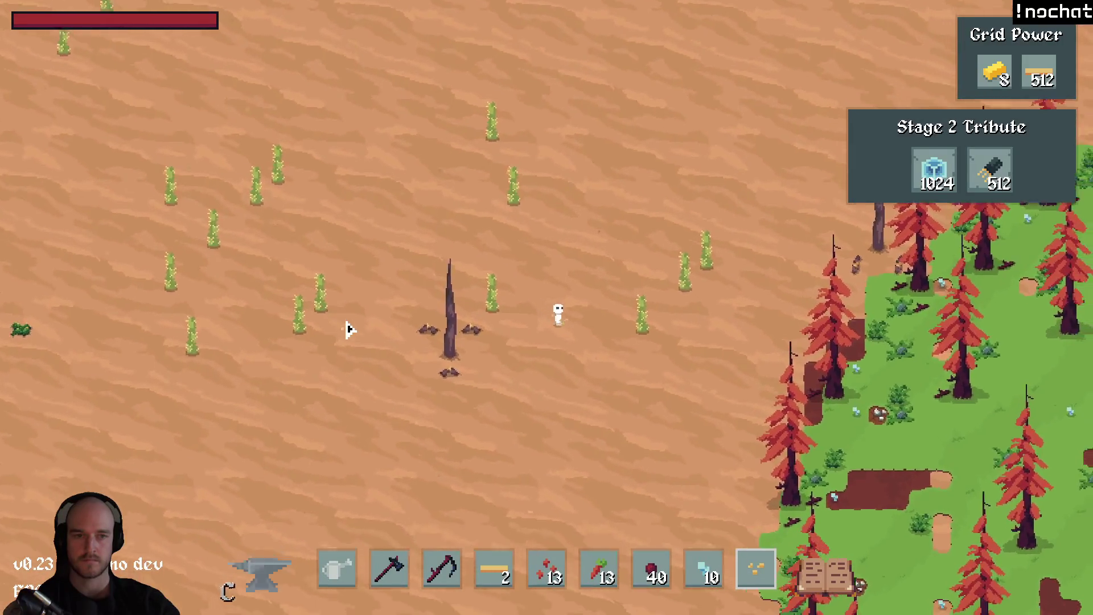
Walk back down-right out of the desert to the forest edge.
{"action": "key", "text": "d"}
{"action": "key", "text": "s"}
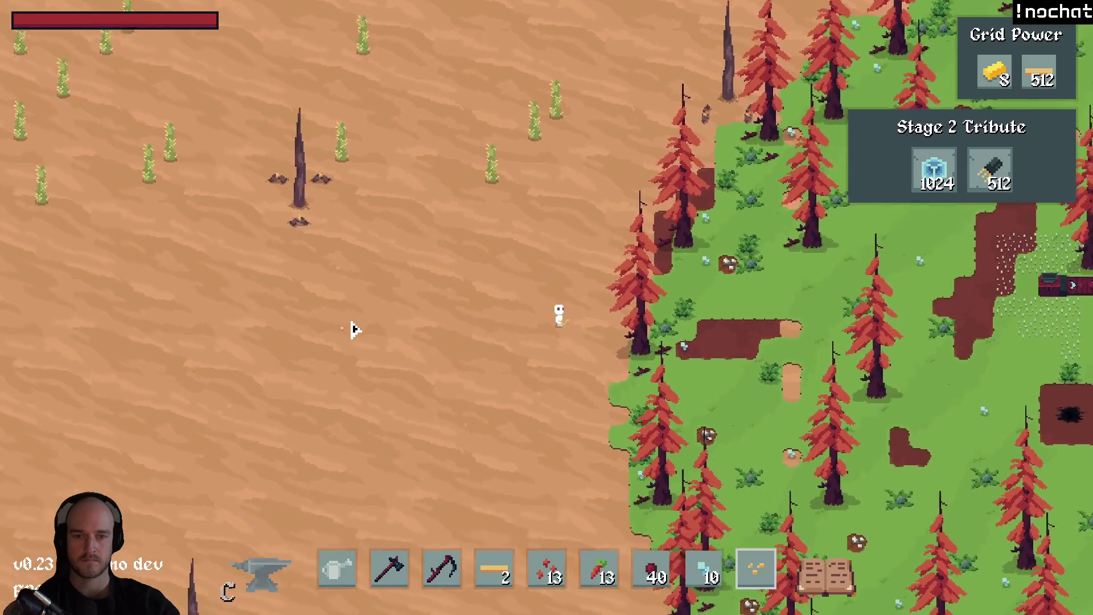
{"action": "key", "text": "d"}
{"action": "key", "text": "s"}
{"action": "key", "text": "d"}
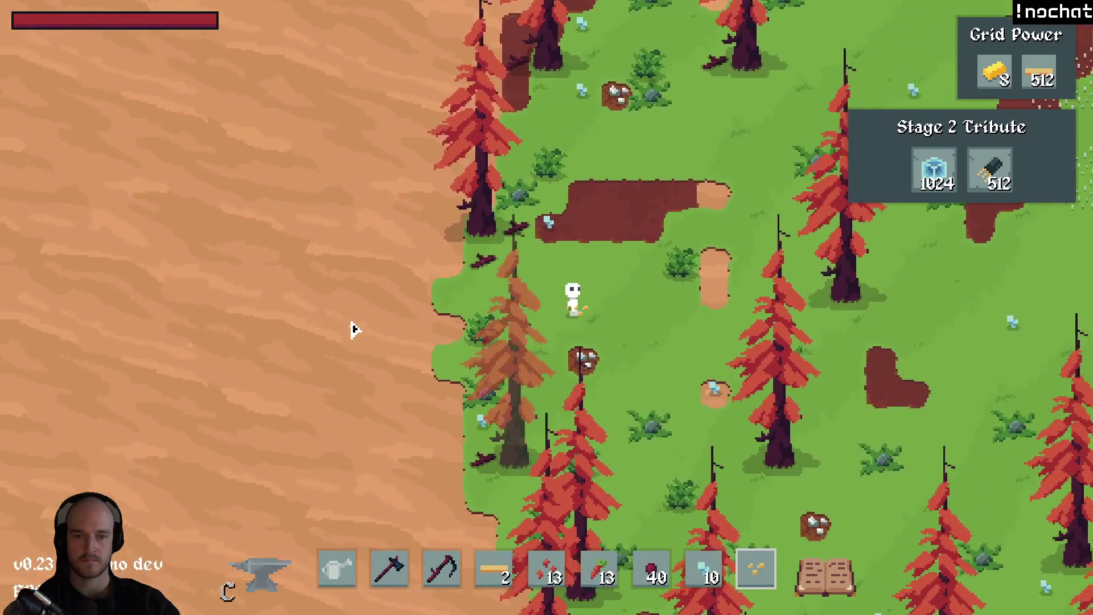
{"action": "scroll", "coordinate": [353, 329], "scroll_direction": "up", "scroll_amount": 3}
{"action": "scroll", "coordinate": [353, 329], "scroll_direction": "down", "scroll_amount": 2}
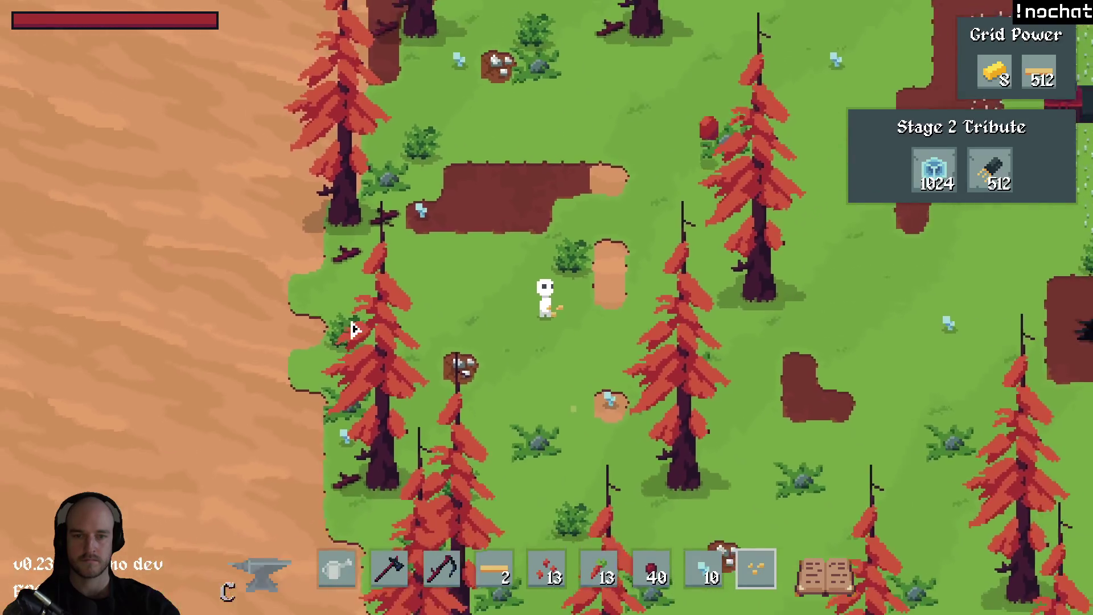
{"action": "scroll", "coordinate": [521, 347], "scroll_direction": "down", "scroll_amount": 2}
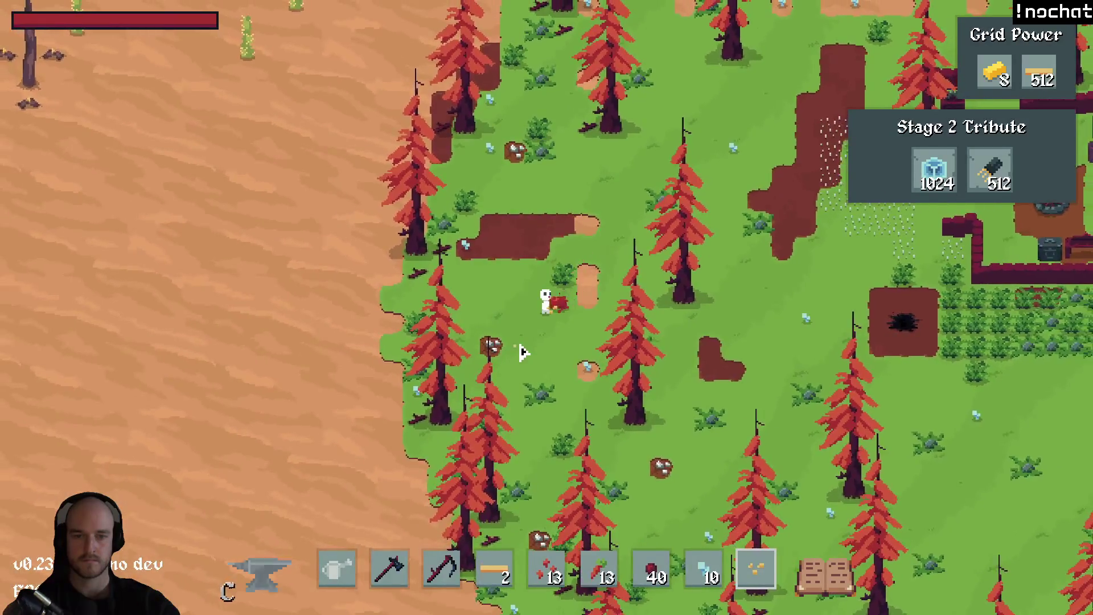
{"action": "key", "text": "s"}
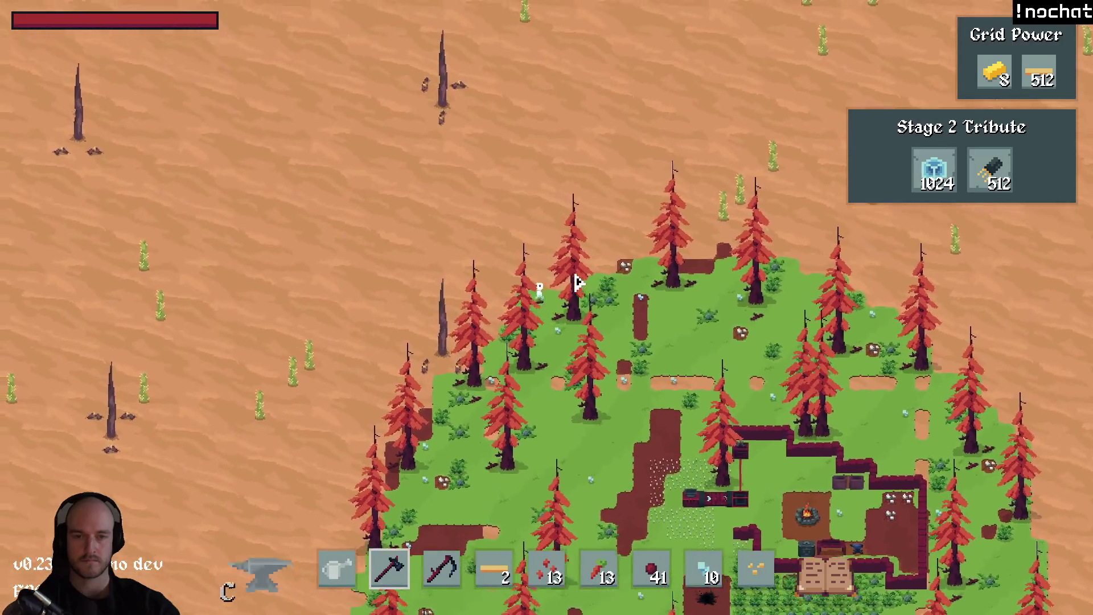
Equip the axe and walk up-left into the desert.
{"action": "key", "text": "3"}
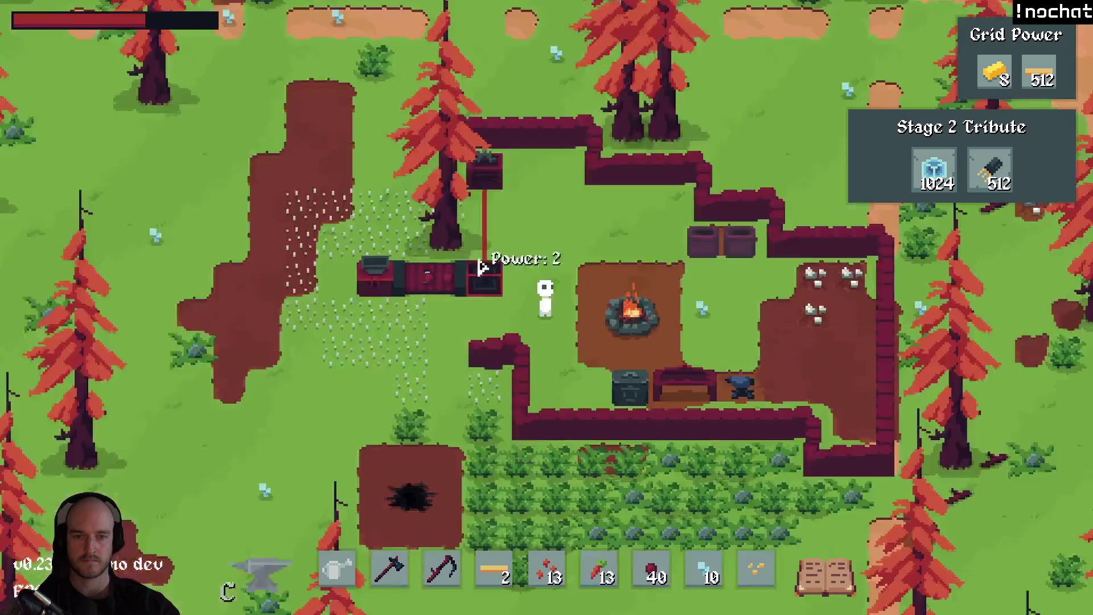
{"action": "key", "text": "2"}
{"action": "key", "text": "a"}
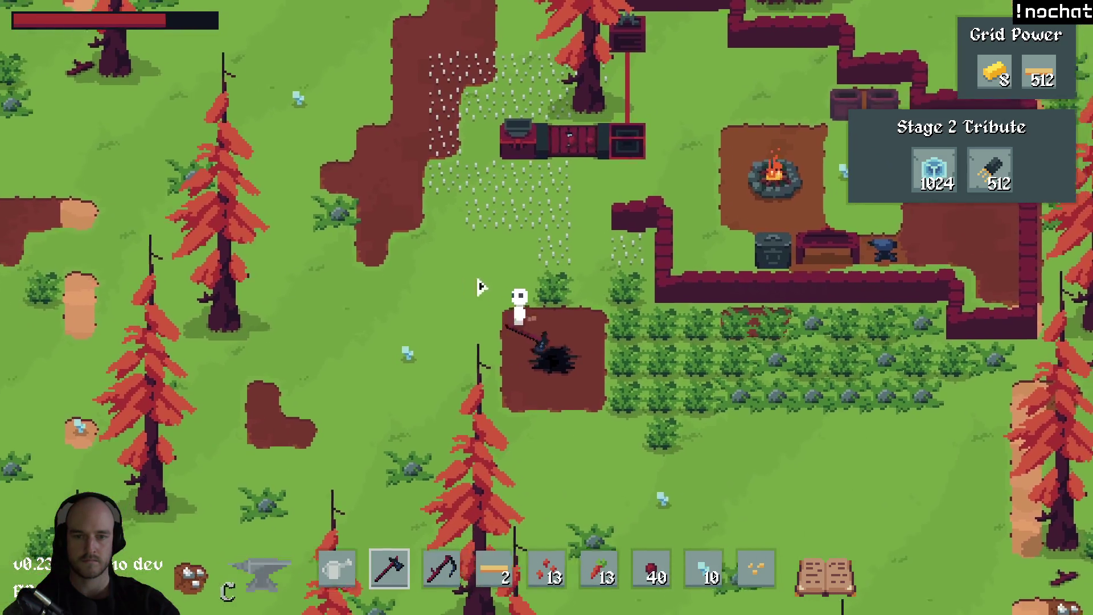
{"action": "key", "text": "w"}
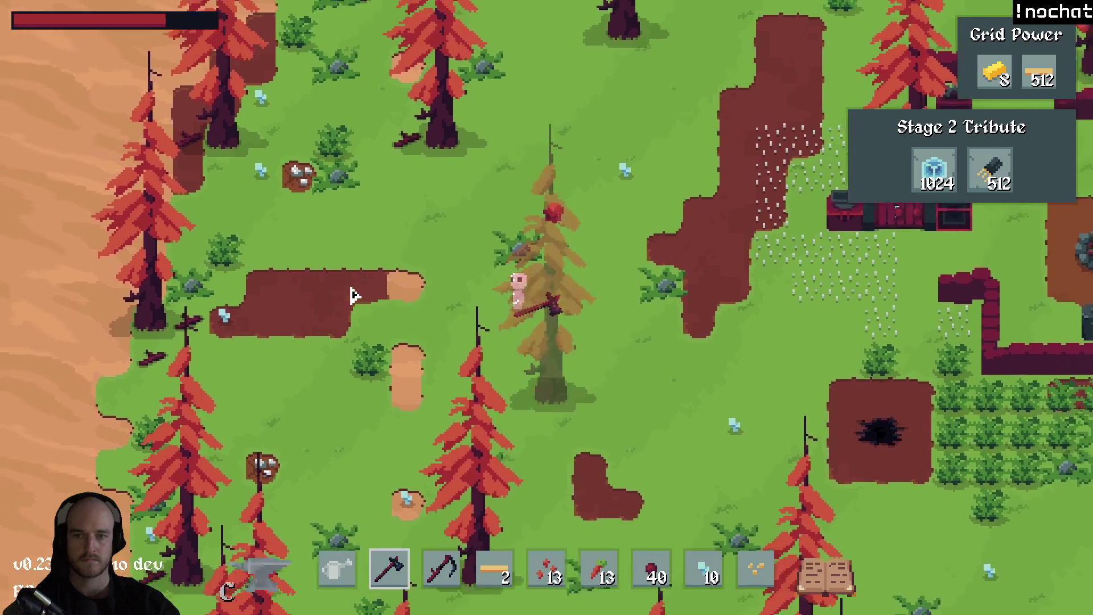
{"action": "key", "text": "w"}
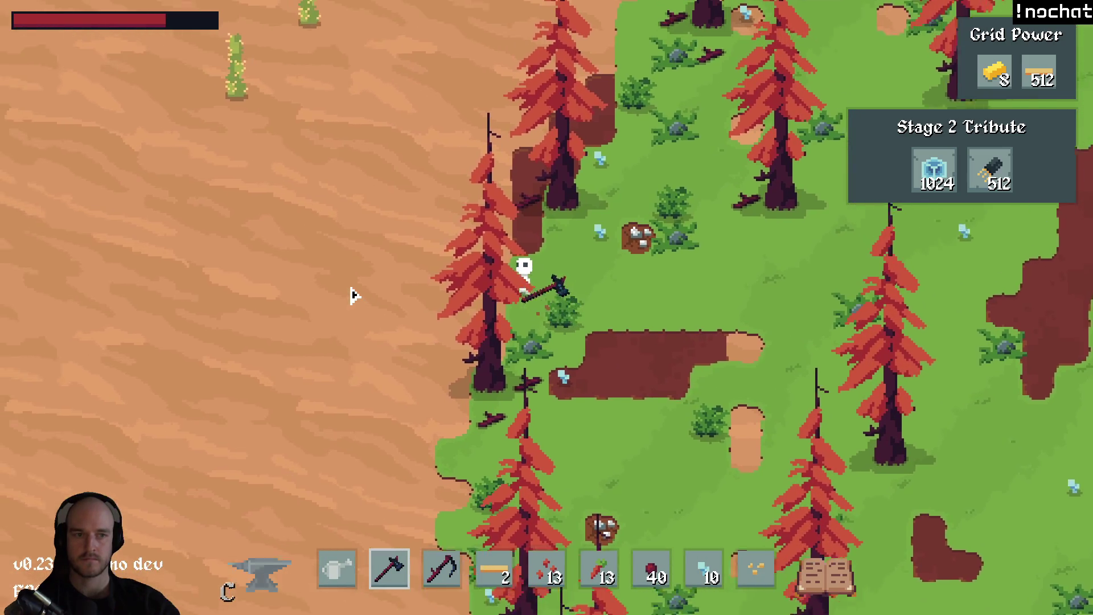
{"action": "key", "text": "w"}
{"action": "key", "text": "a"}
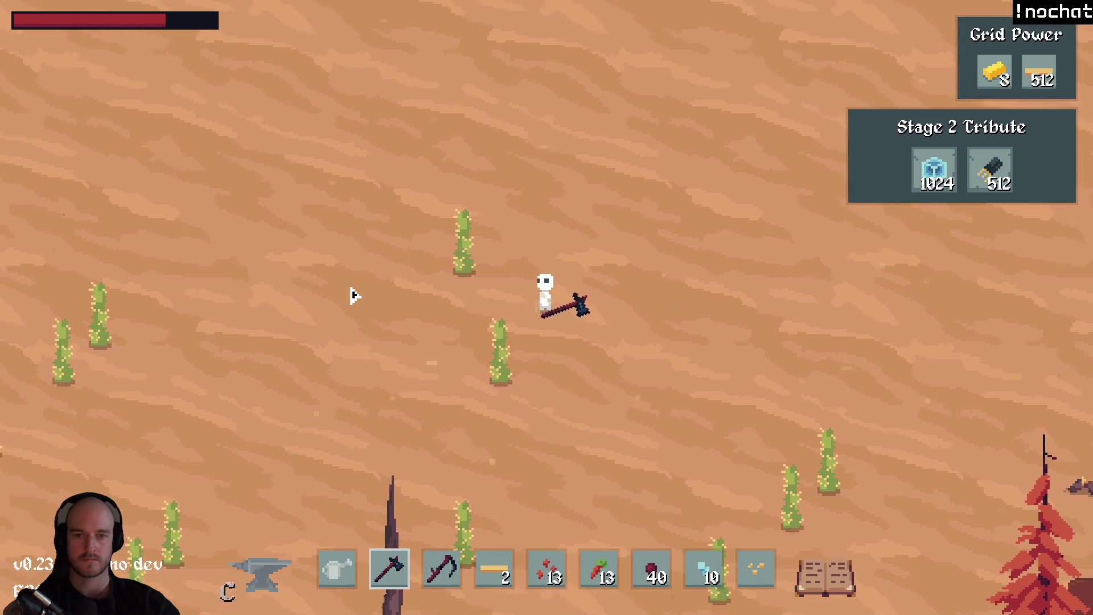
{"action": "scroll", "coordinate": [353, 295], "scroll_direction": "down", "scroll_amount": 2}
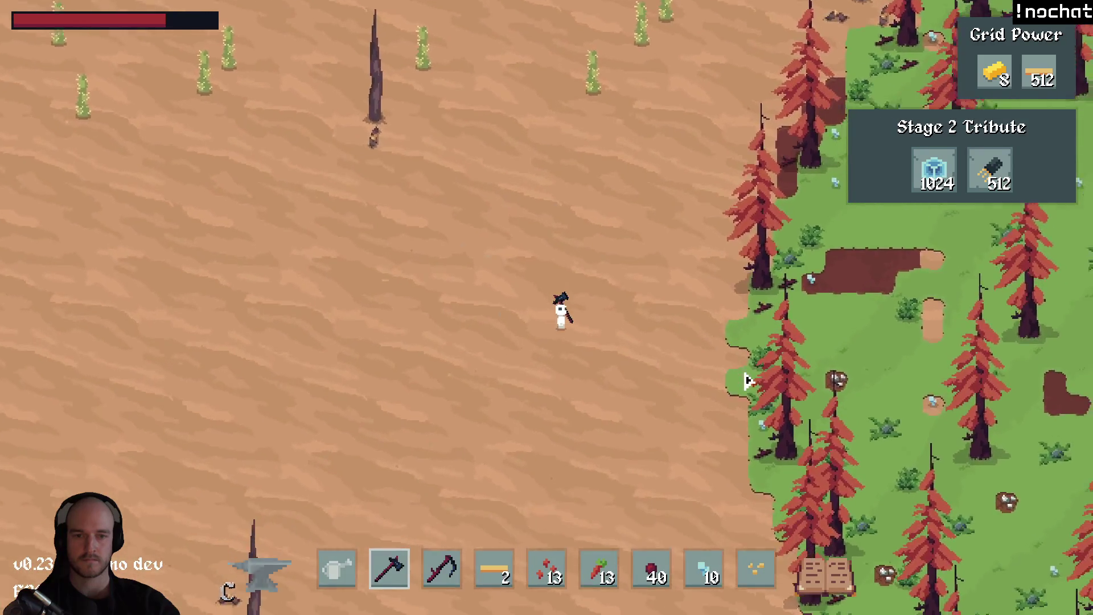
Walk back through the forest toward the base, swinging the scythe at grass and plants.
{"action": "key", "text": "d"}
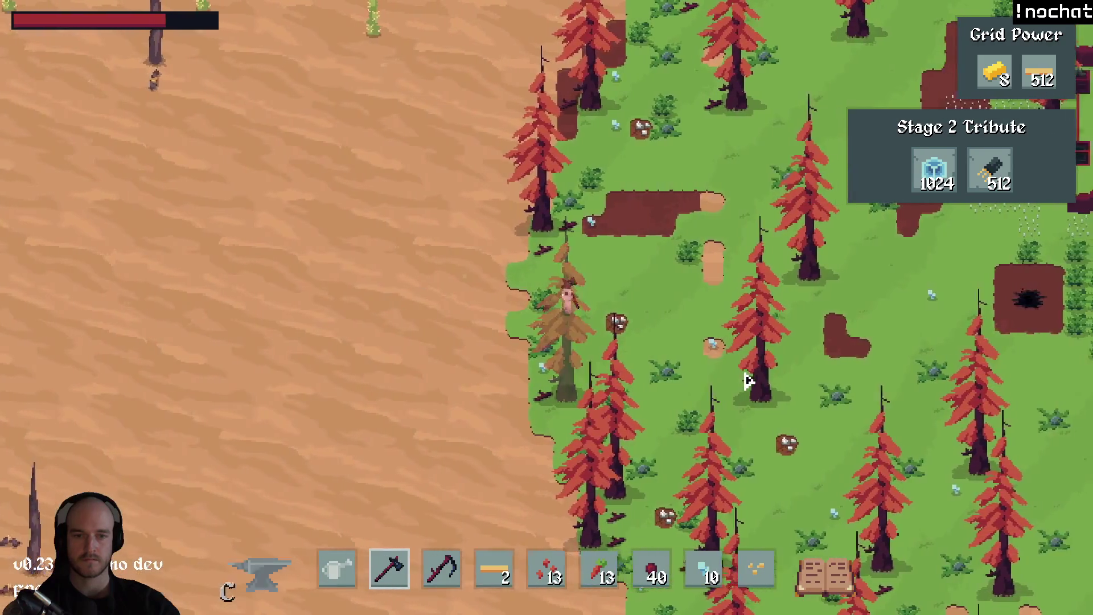
{"action": "key", "text": "d"}
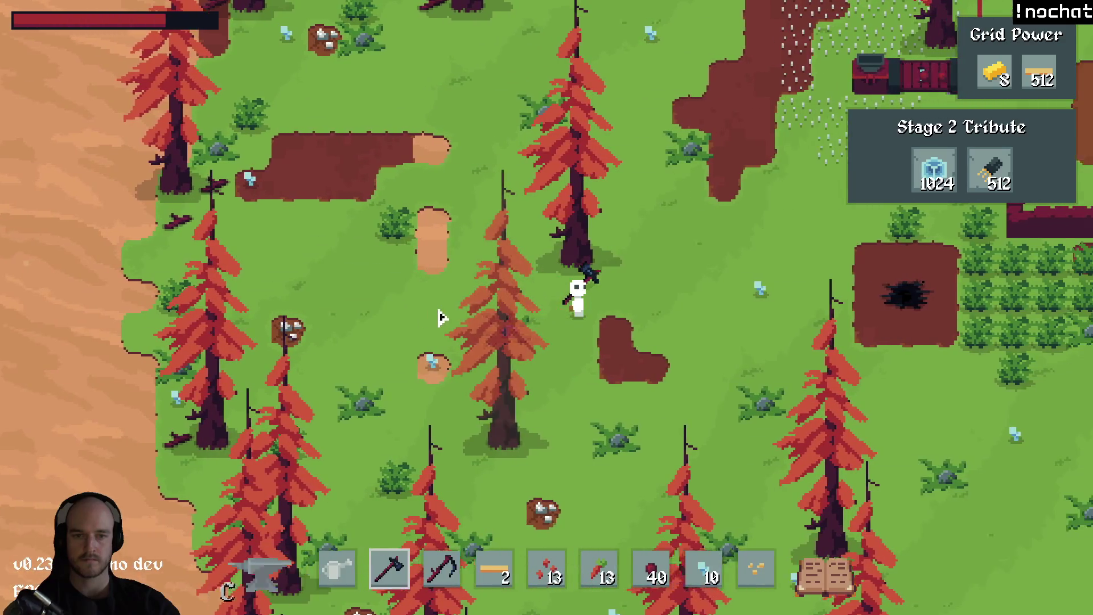
{"action": "key", "text": "d"}
{"action": "key", "text": "s"}
{"action": "key", "text": "3"}
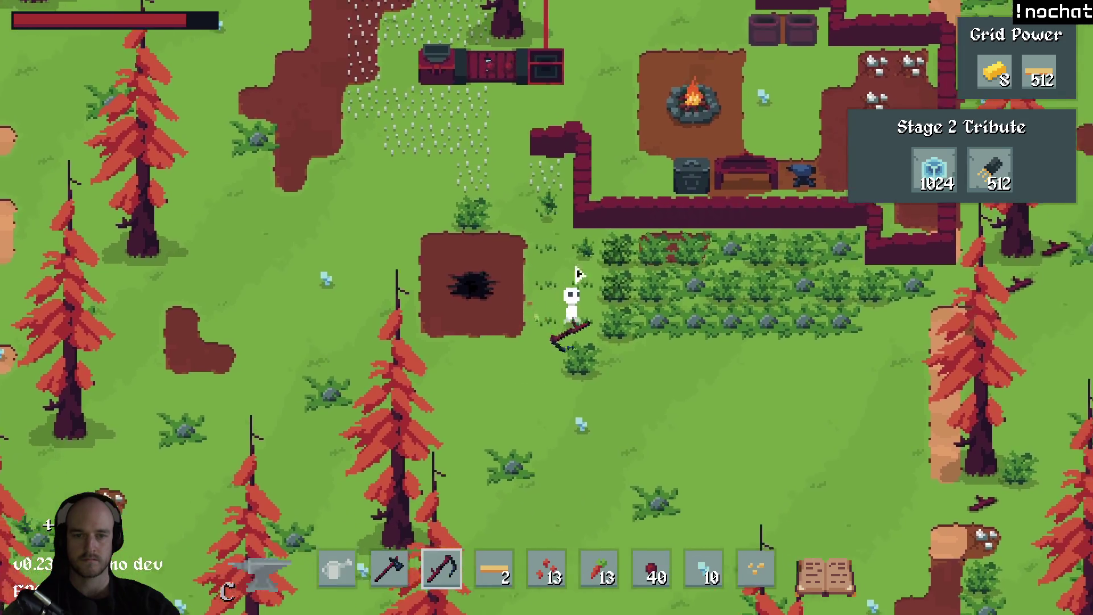
{"action": "left_click", "coordinate": [489, 365]}
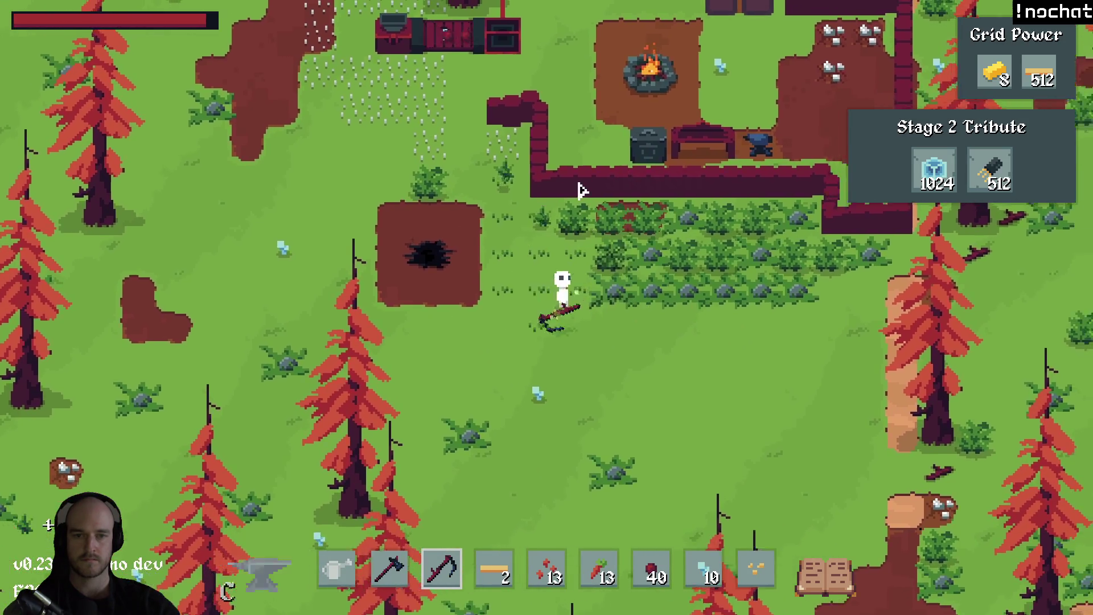
{"action": "key", "text": "w"}
{"action": "left_click", "coordinate": [780, 256]}
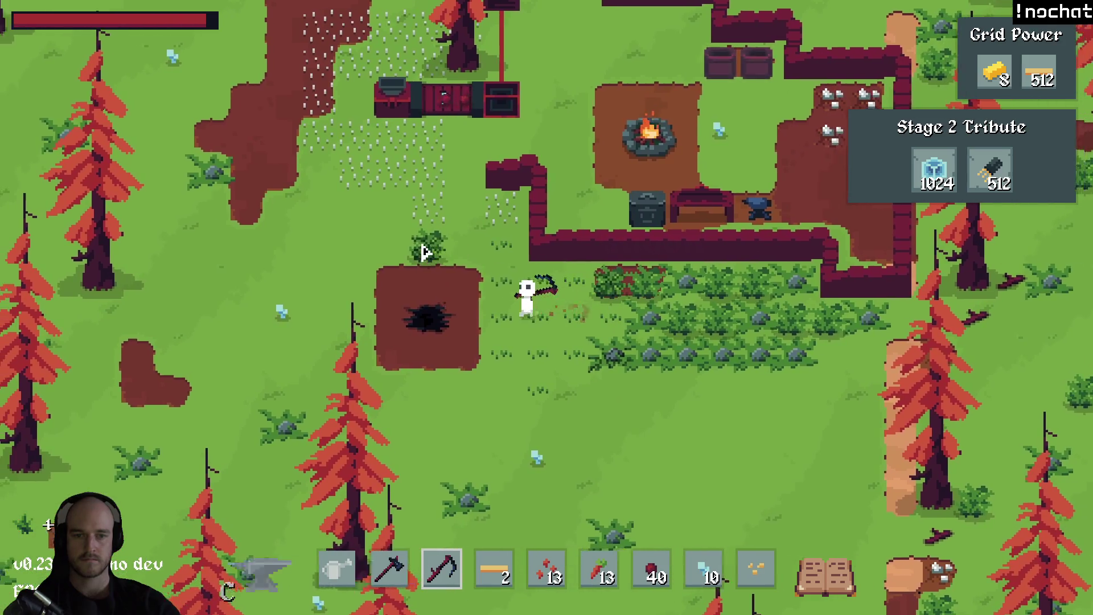
Walk past the campfire to the composter and check its contents.
{"action": "key", "text": "w"}
{"action": "key", "text": "a"}
{"action": "key", "text": "d"}
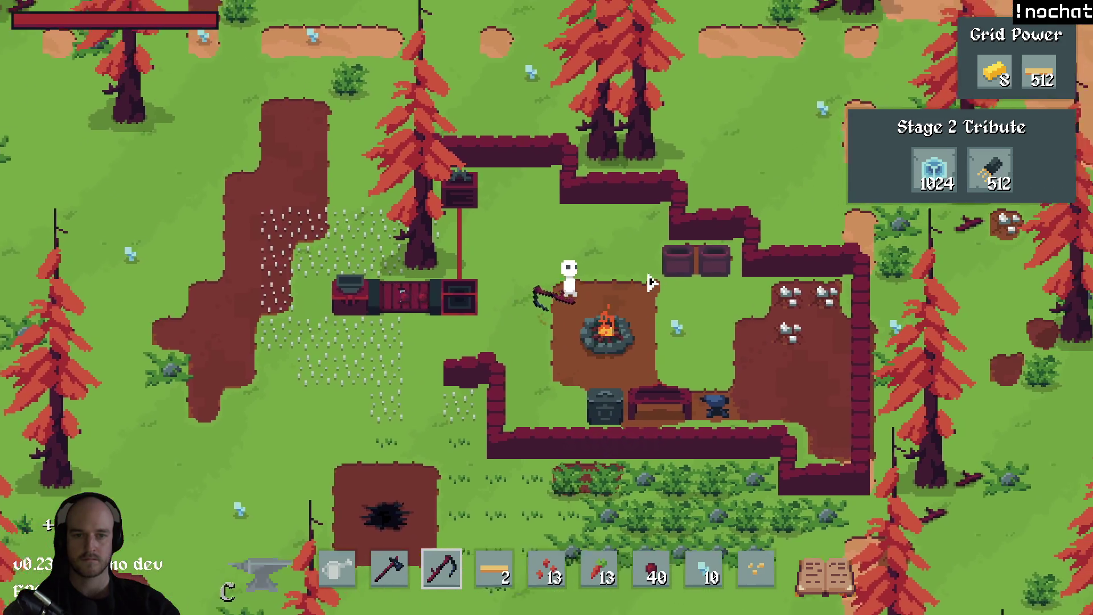
{"action": "key", "text": "d"}
{"action": "key", "text": "e"}
{"action": "key", "text": "Escape"}
Switch to the axe, walk left around the base, and quit the game with Alt+F4.
{"action": "key", "text": "a"}
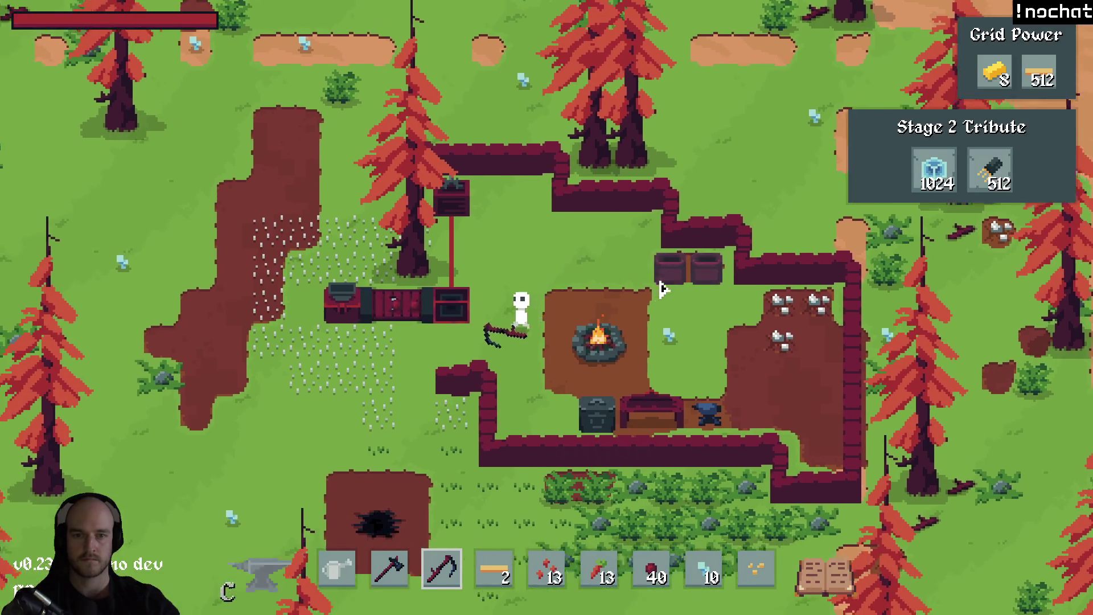
{"action": "key", "text": "s"}
{"action": "key", "text": "2"}
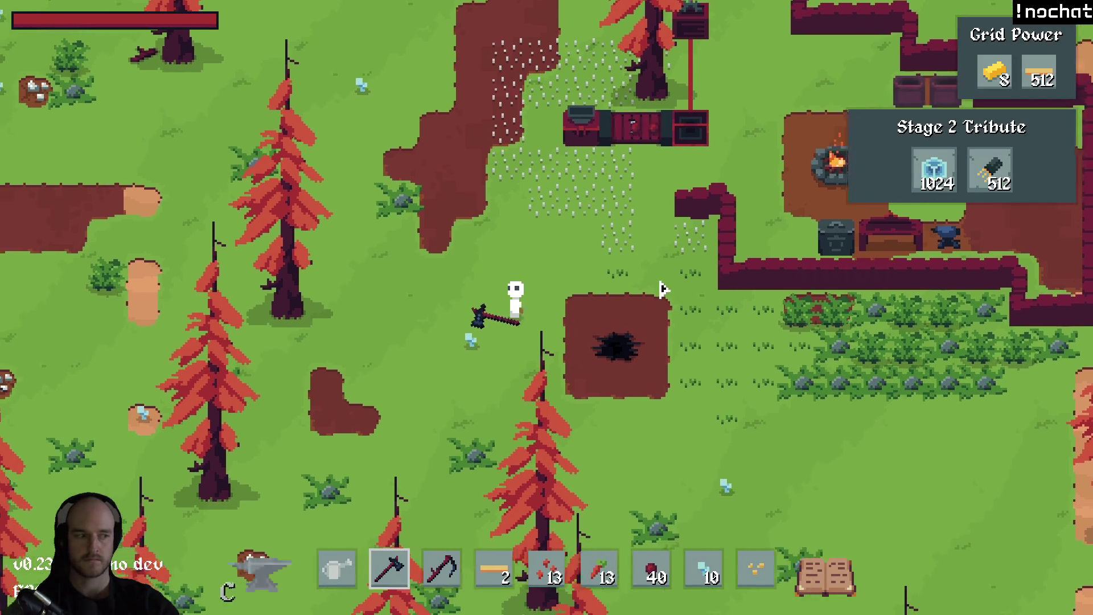
{"action": "key", "text": "a"}
{"action": "key", "text": "w"}
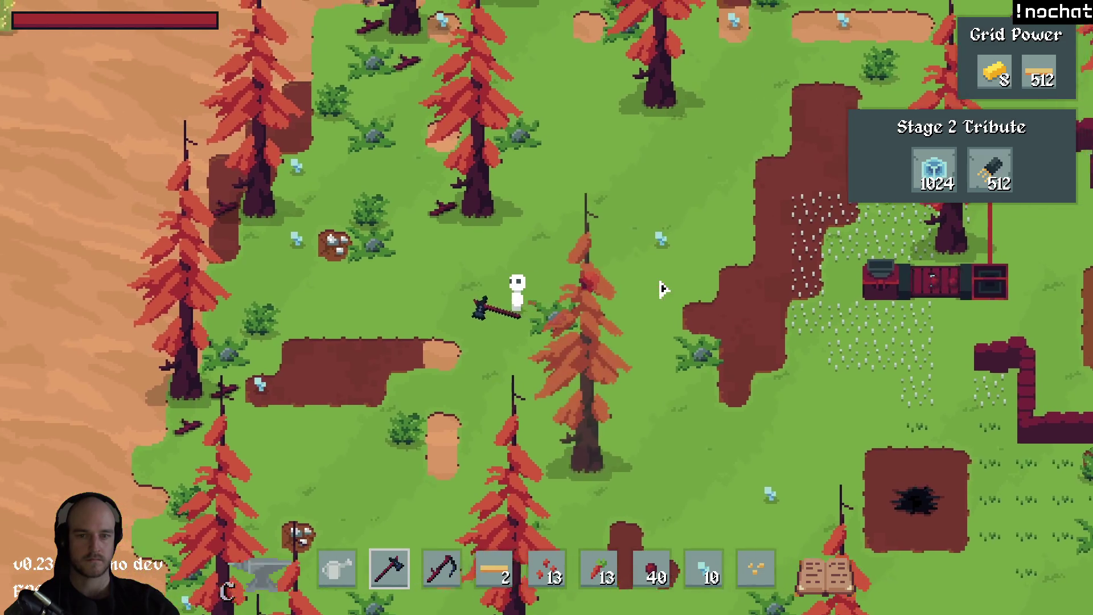
{"action": "key", "text": "a"}
{"action": "key", "text": "alt+F4"}
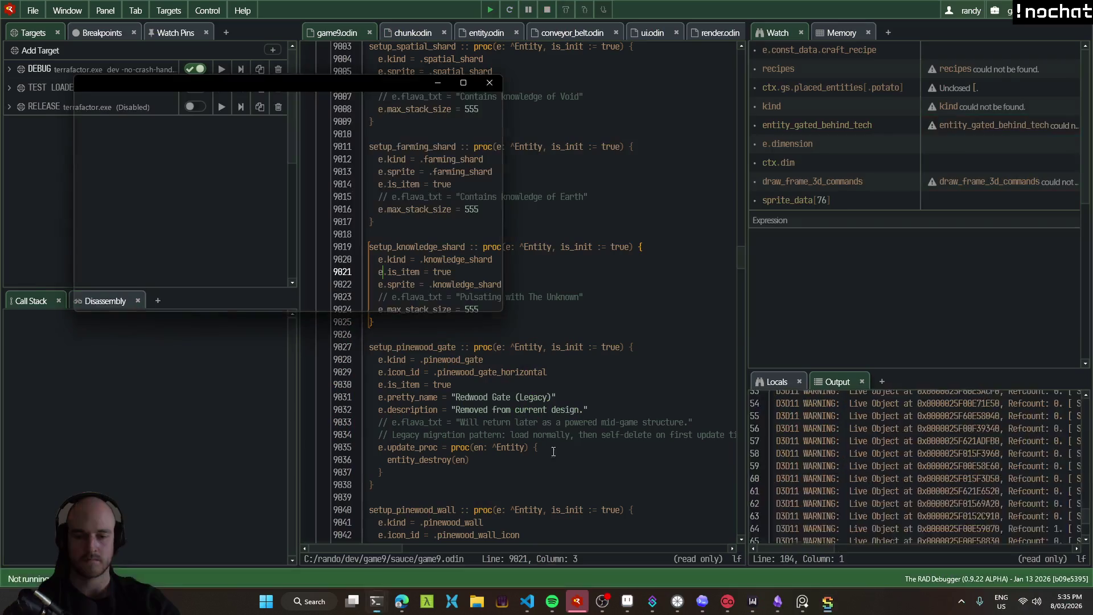
Switch from RAD Debugger over to Aseprite's epic sketch pad mockup.
{"action": "key", "text": "alt+Tab"}
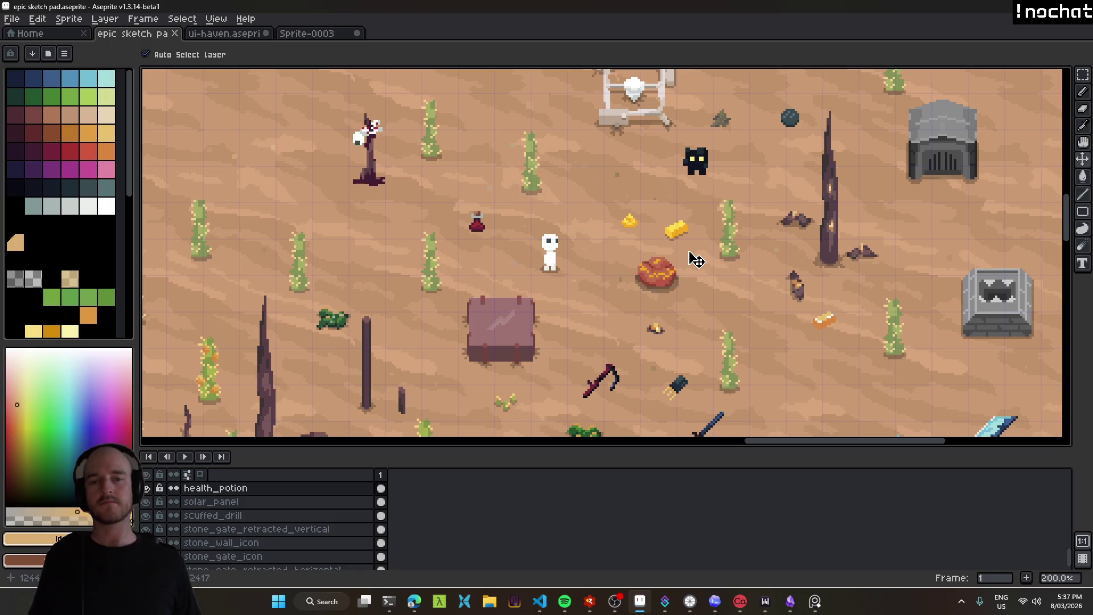
{"action": "scroll", "coordinate": [673, 254], "scroll_direction": "down", "scroll_amount": 2}
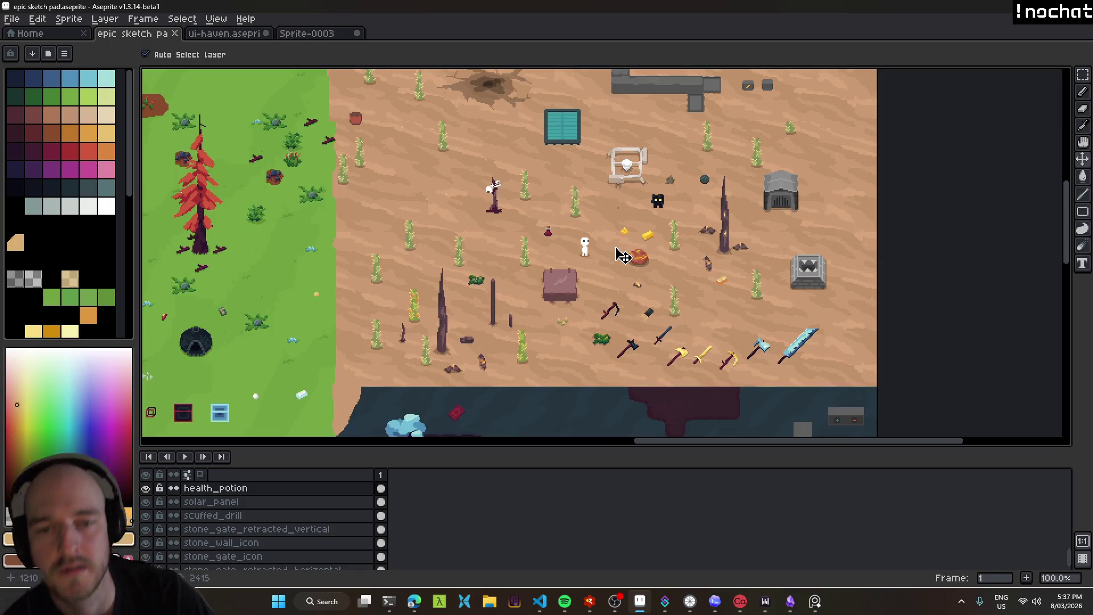
{"action": "scroll", "coordinate": [651, 256], "scroll_direction": "up", "scroll_amount": 1}
{"action": "mouse_move", "coordinate": [501, 244]}
{"action": "left_mouse_down"}
{"action": "mouse_move", "coordinate": [740, 245]}
{"action": "mouse_move", "coordinate": [697, 229]}
{"action": "mouse_move", "coordinate": [446, 246]}
{"action": "left_mouse_up"}
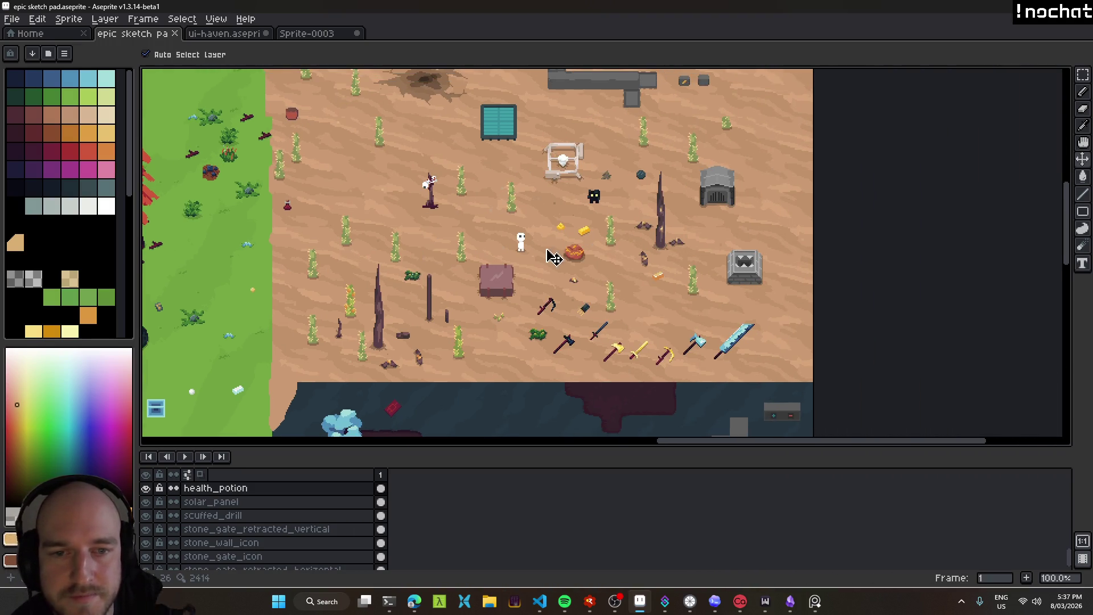
{"action": "scroll", "coordinate": [586, 313], "scroll_direction": "up", "scroll_amount": 1}
{"action": "left_click_drag", "start_coordinate": [586, 313], "coordinate": [517, 227]}
{"action": "left_click_drag", "start_coordinate": [604, 204], "coordinate": [668, 299]}
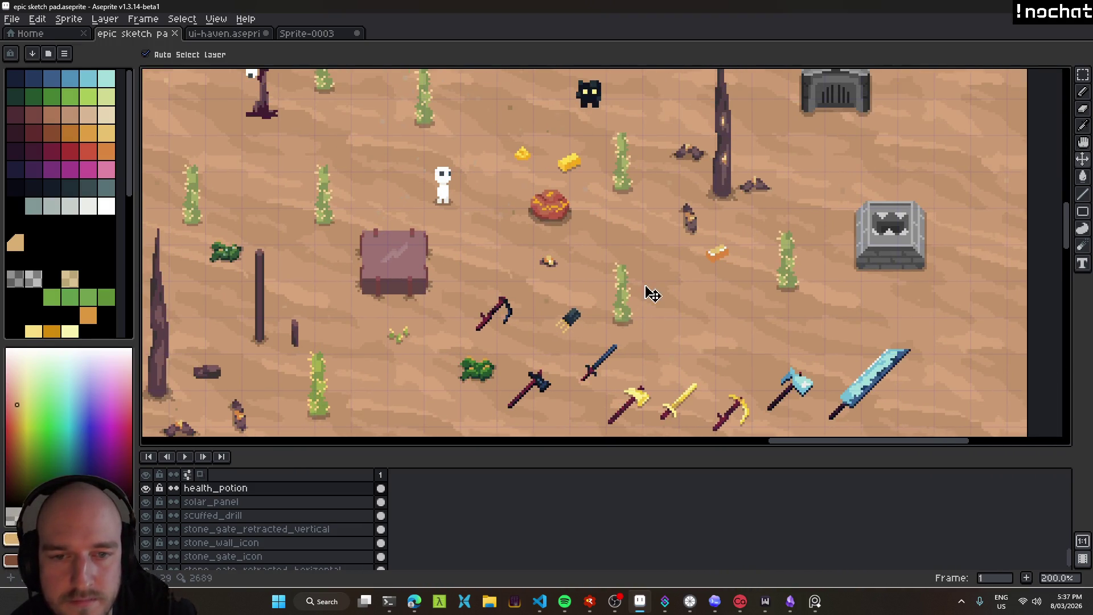
{"action": "left_click_drag", "start_coordinate": [598, 203], "coordinate": [610, 283]}
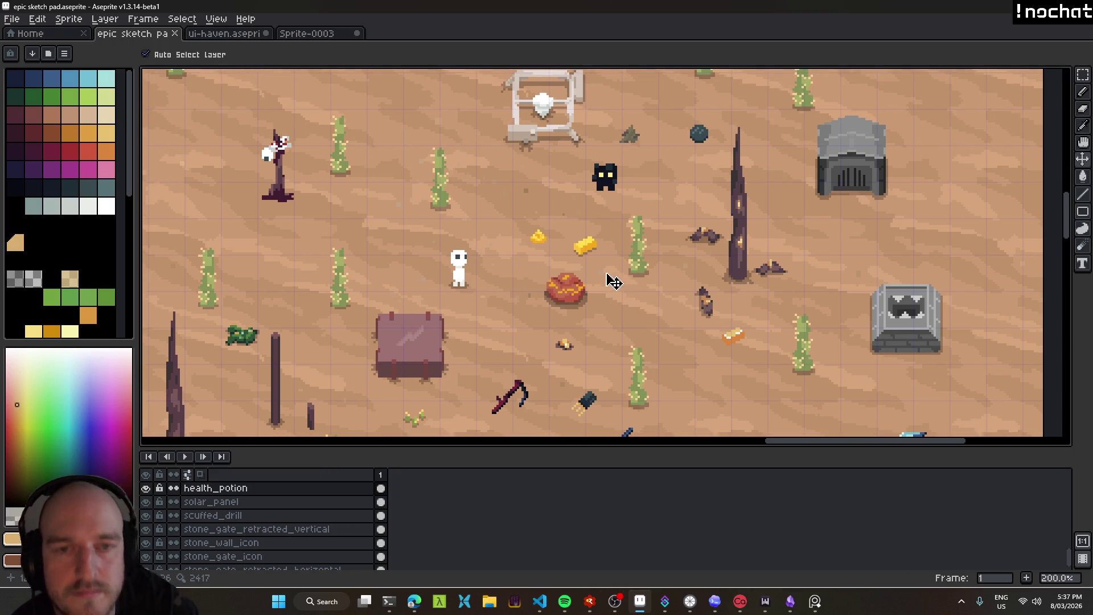
{"action": "left_click_drag", "start_coordinate": [449, 260], "coordinate": [641, 185]}
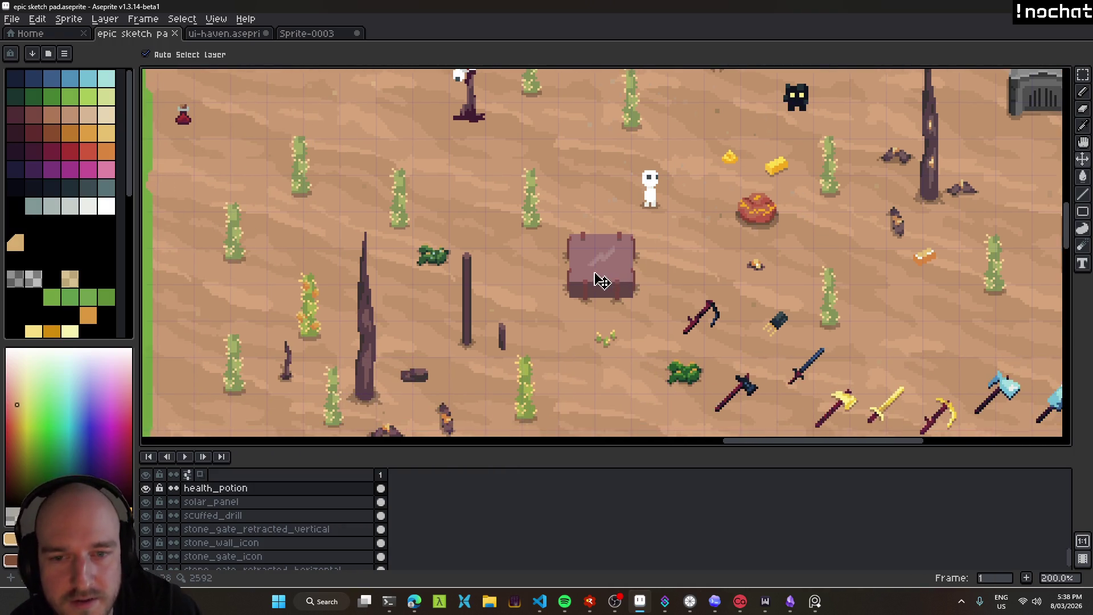
{"action": "scroll", "coordinate": [597, 279], "scroll_direction": "down", "scroll_amount": 1}
{"action": "scroll", "coordinate": [523, 325], "scroll_direction": "left", "scroll_amount": 3}
{"action": "left_click_drag", "start_coordinate": [306, 334], "coordinate": [675, 297]}
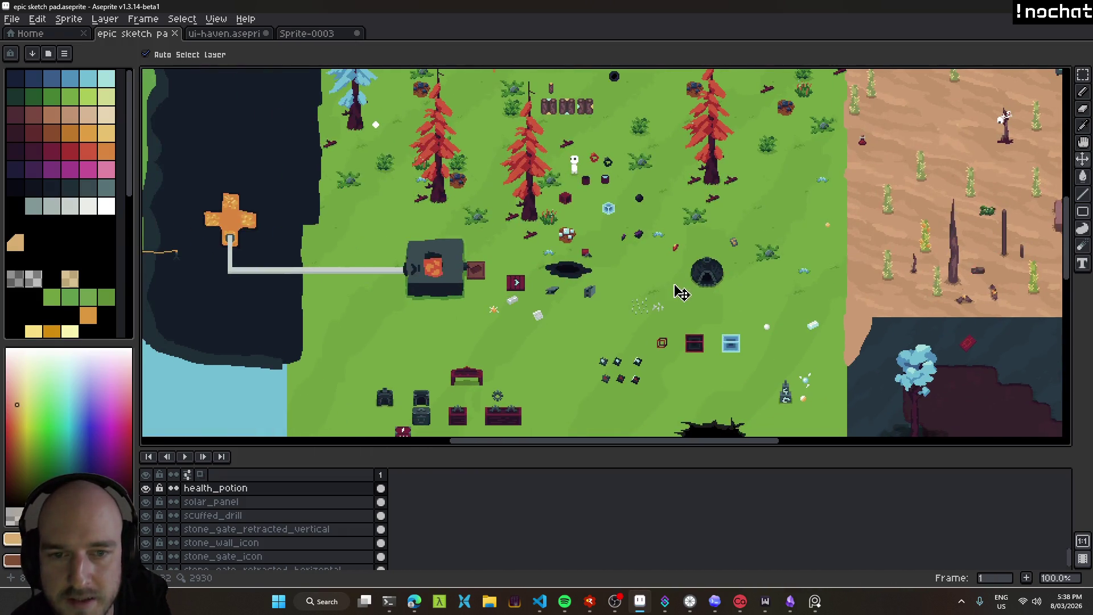
{"action": "left_click_drag", "start_coordinate": [734, 180], "coordinate": [672, 273]}
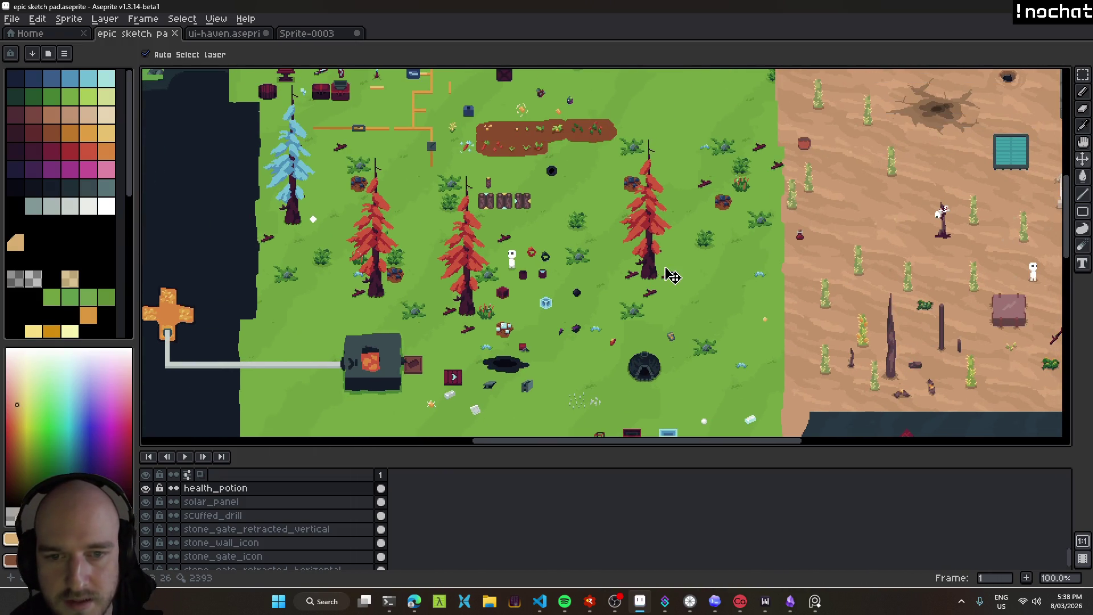
{"action": "left_click_drag", "start_coordinate": [640, 227], "coordinate": [762, 362]}
{"action": "mouse_move", "coordinate": [752, 220]}
{"action": "left_mouse_down"}
{"action": "mouse_move", "coordinate": [695, 319]}
{"action": "mouse_move", "coordinate": [931, 365]}
{"action": "left_mouse_up"}
{"action": "left_click_drag", "start_coordinate": [1024, 381], "coordinate": [588, 278]}
{"action": "left_click_drag", "start_coordinate": [796, 327], "coordinate": [532, 237]}
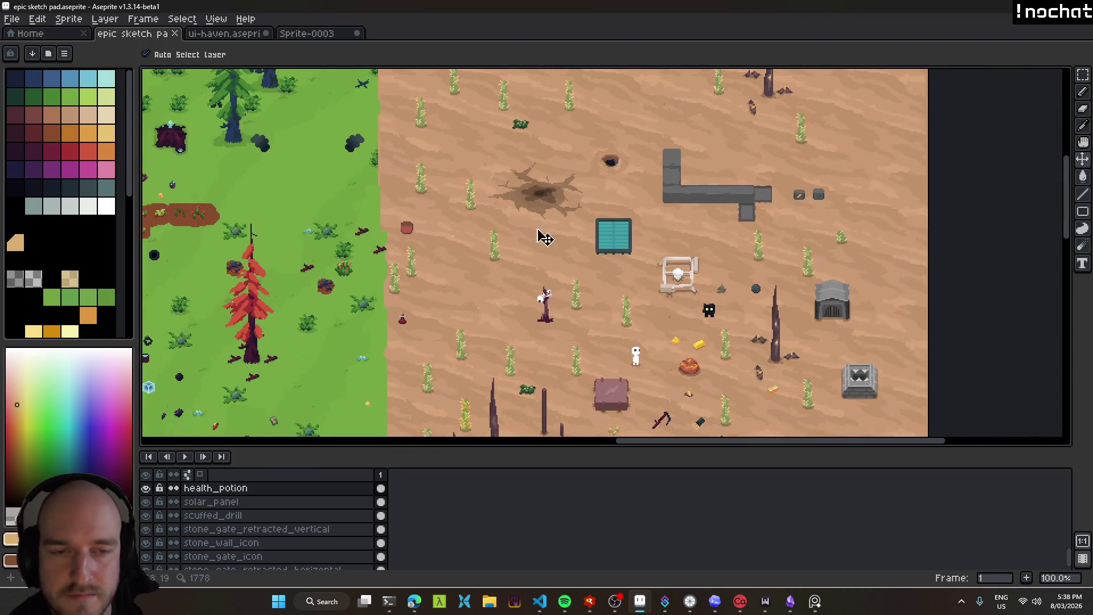
{"action": "left_click_drag", "start_coordinate": [683, 263], "coordinate": [561, 227]}
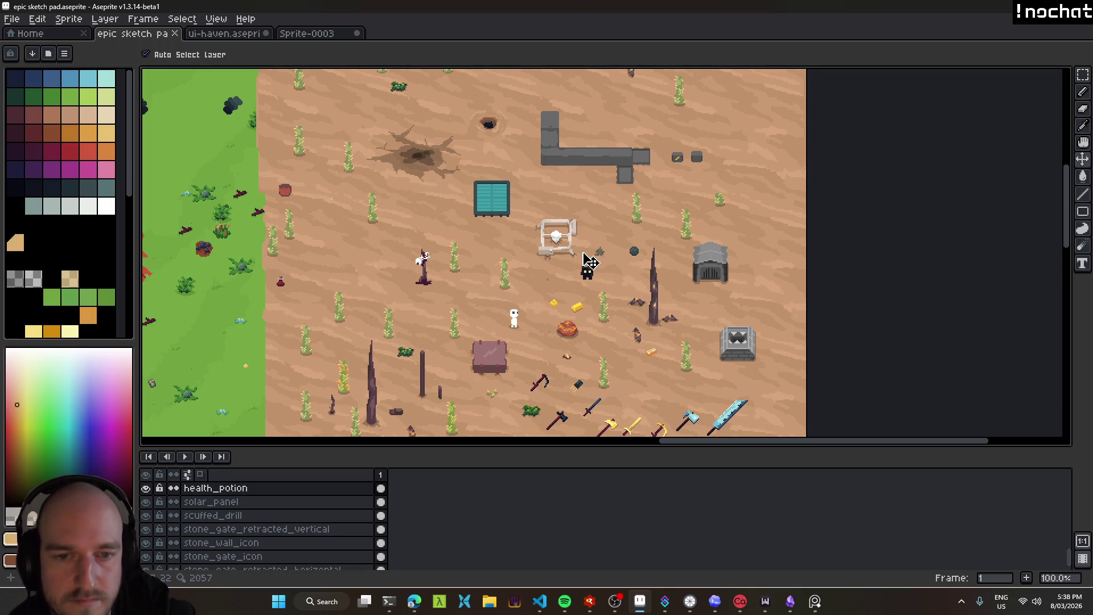
{"action": "scroll", "coordinate": [608, 330], "scroll_direction": "down", "scroll_amount": 2}
{"action": "scroll", "coordinate": [586, 307], "scroll_direction": "down", "scroll_amount": 1}
{"action": "scroll", "coordinate": [593, 245], "scroll_direction": "up", "scroll_amount": 1}
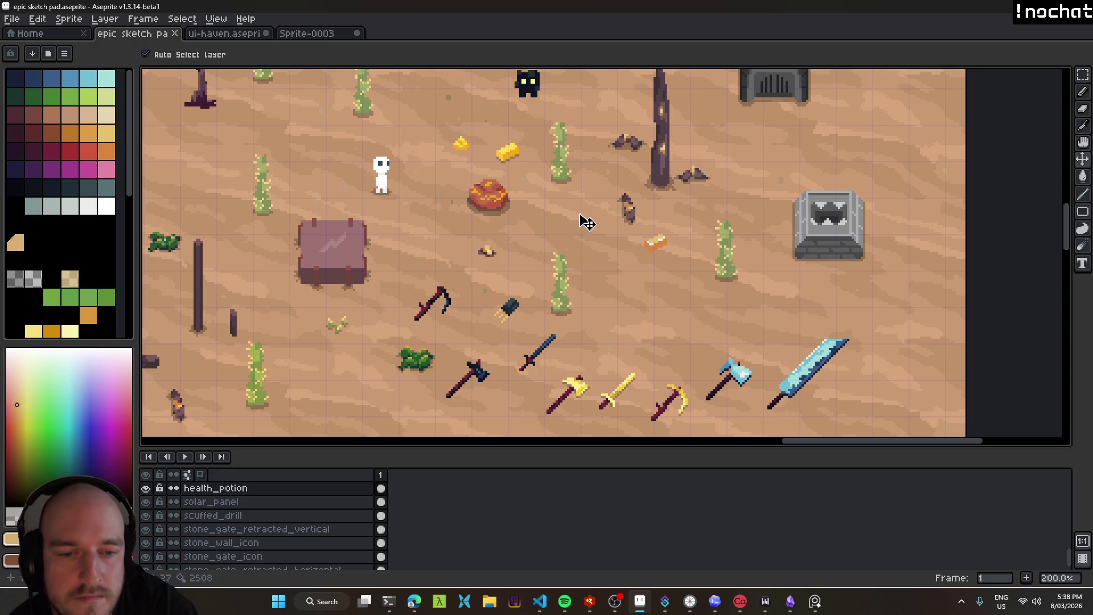
{"action": "left_click_drag", "start_coordinate": [561, 162], "coordinate": [610, 251]}
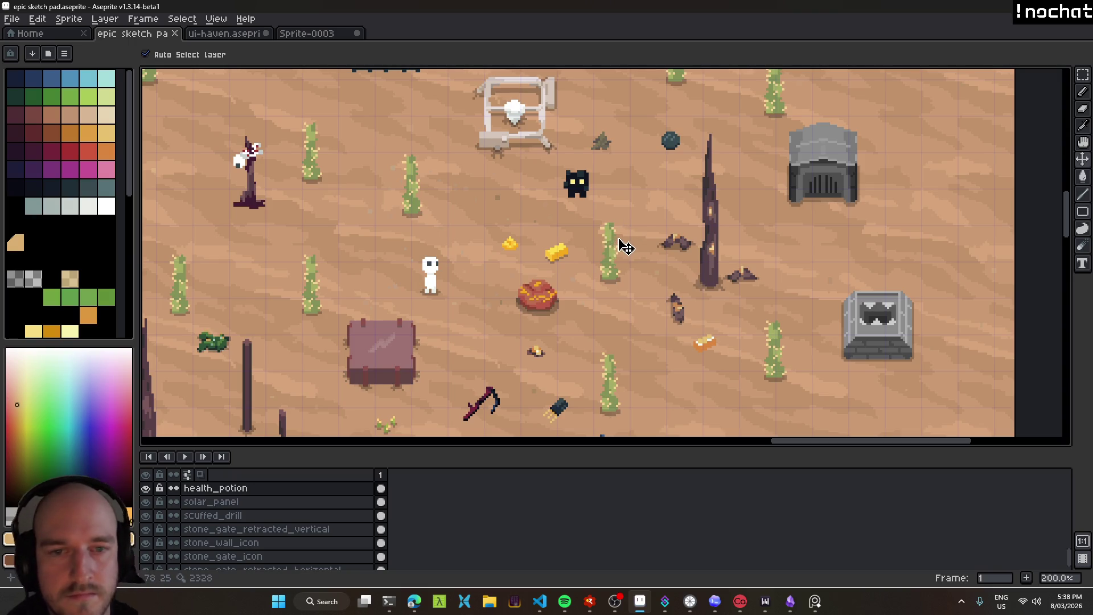
{"action": "scroll", "coordinate": [614, 239], "scroll_direction": "down", "scroll_amount": 1}
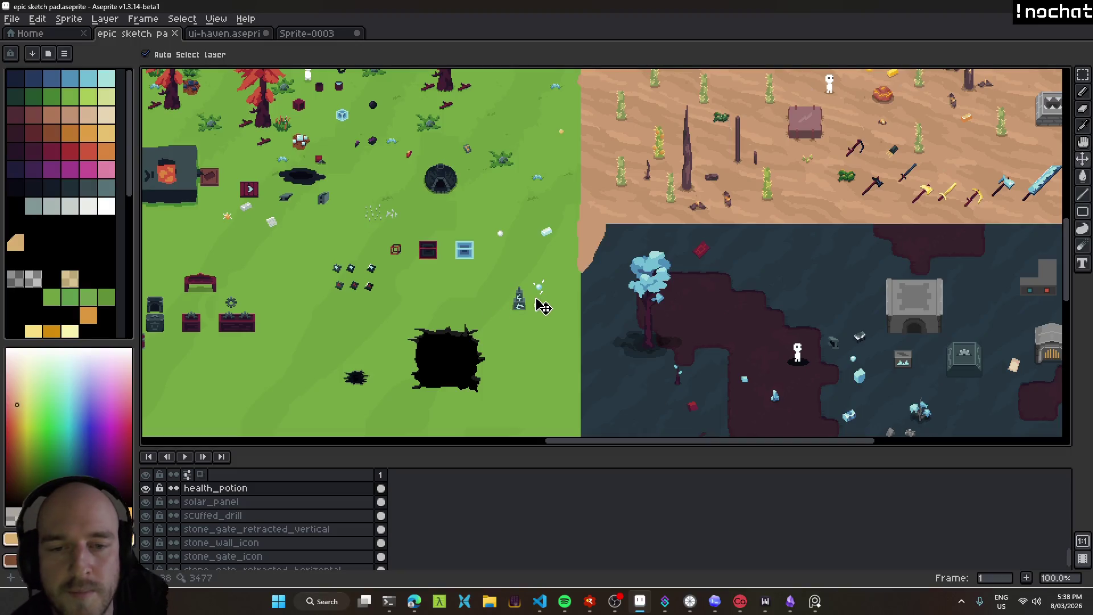
Drag the tesla coil, tesla ammo and wire ball sprites into the desert, stacked together.
{"action": "left_click_drag", "start_coordinate": [527, 311], "coordinate": [620, 199]}
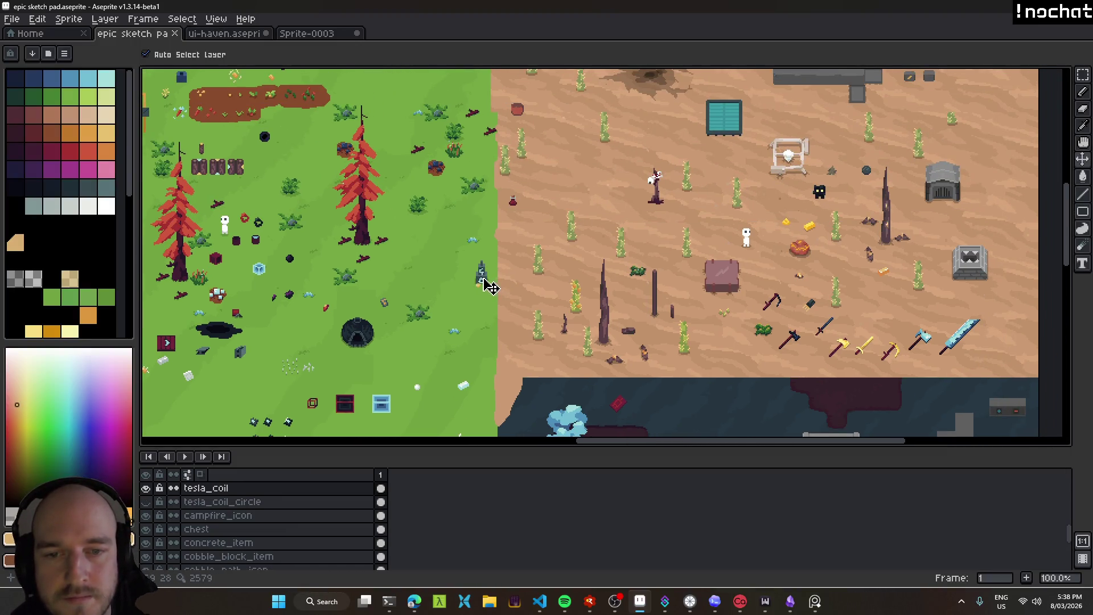
{"action": "scroll", "coordinate": [484, 341], "scroll_direction": "down", "scroll_amount": 3}
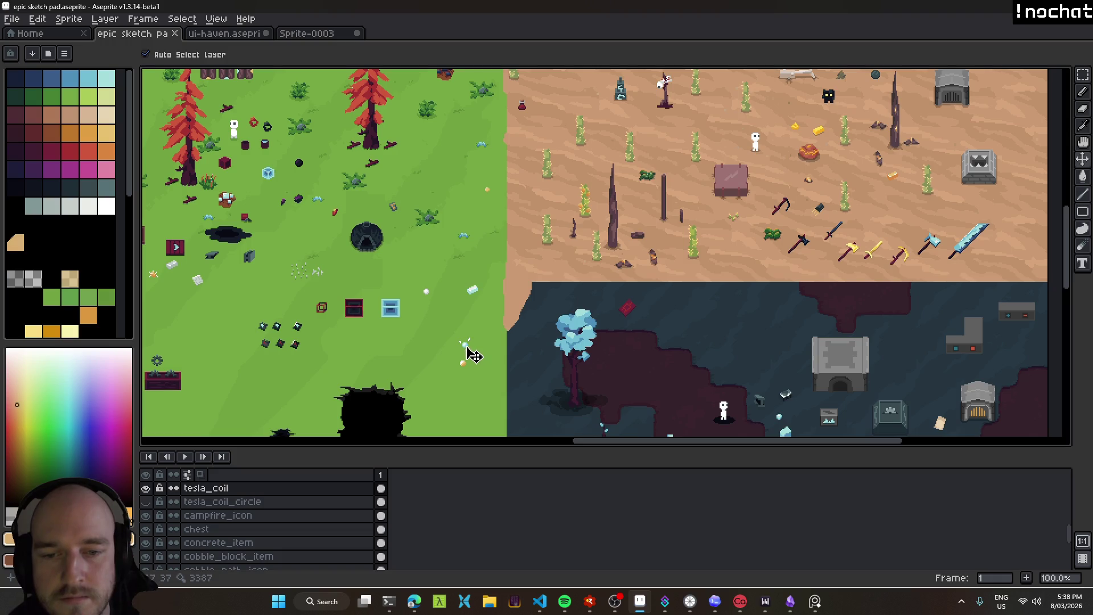
{"action": "left_click_drag", "start_coordinate": [466, 347], "coordinate": [621, 111]}
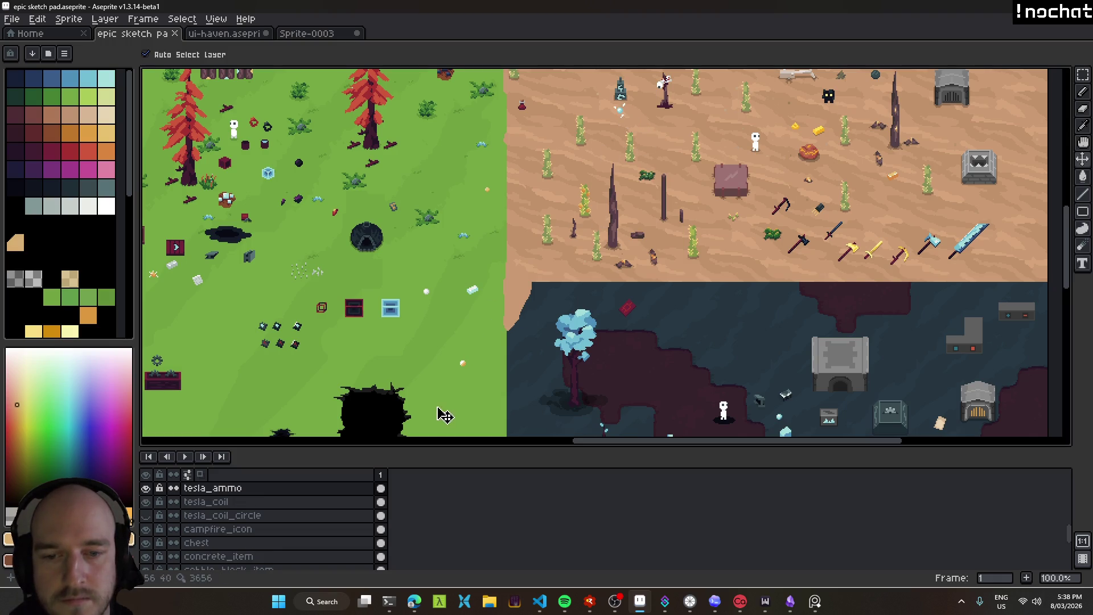
{"action": "left_click_drag", "start_coordinate": [472, 371], "coordinate": [630, 120]}
{"action": "scroll", "coordinate": [631, 120], "scroll_direction": "up", "scroll_amount": 2}
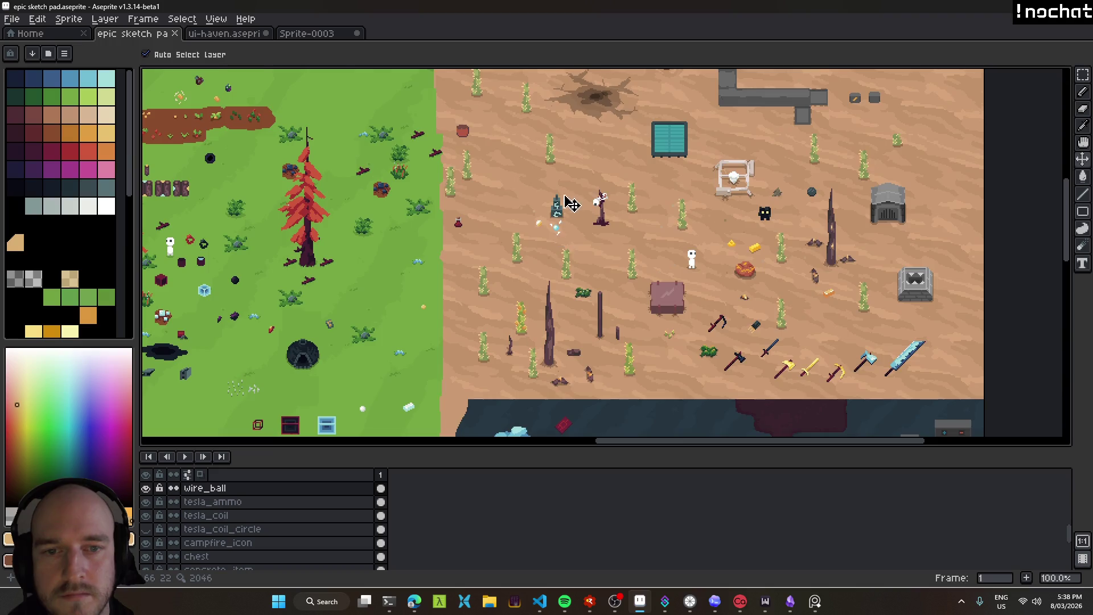
{"action": "mouse_move", "coordinate": [560, 245]}
{"action": "left_mouse_down"}
{"action": "mouse_move", "coordinate": [464, 279]}
{"action": "mouse_move", "coordinate": [342, 231]}
{"action": "left_mouse_up"}
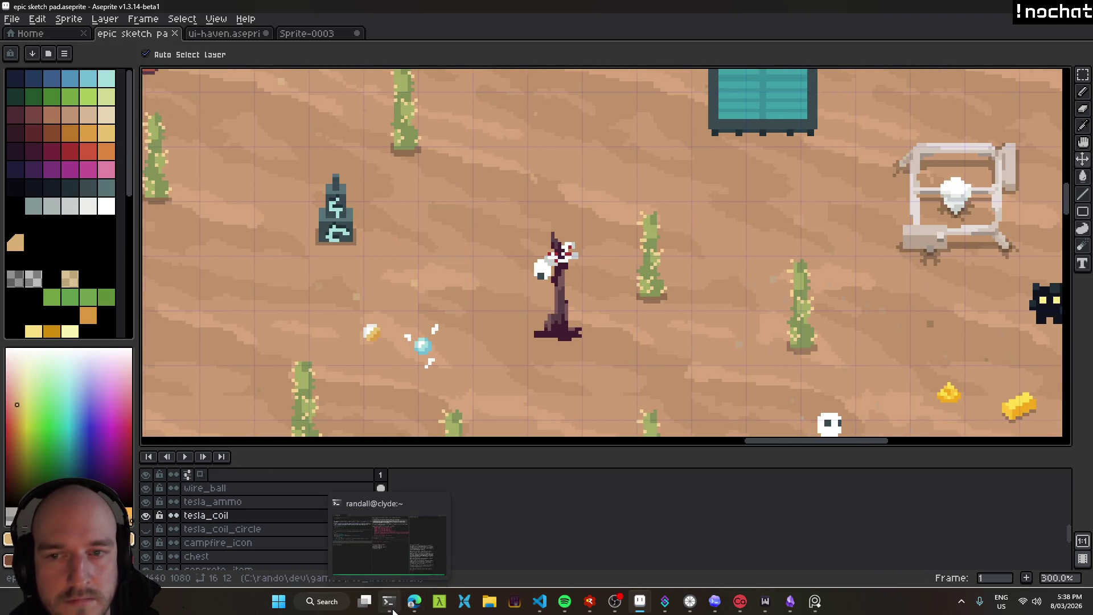
Adjust the mockup view, then bring OBS forward and minimize it again.
{"action": "scroll", "coordinate": [621, 310], "scroll_direction": "down", "scroll_amount": 1}
{"action": "scroll", "coordinate": [626, 316], "scroll_direction": "down", "scroll_amount": 1}
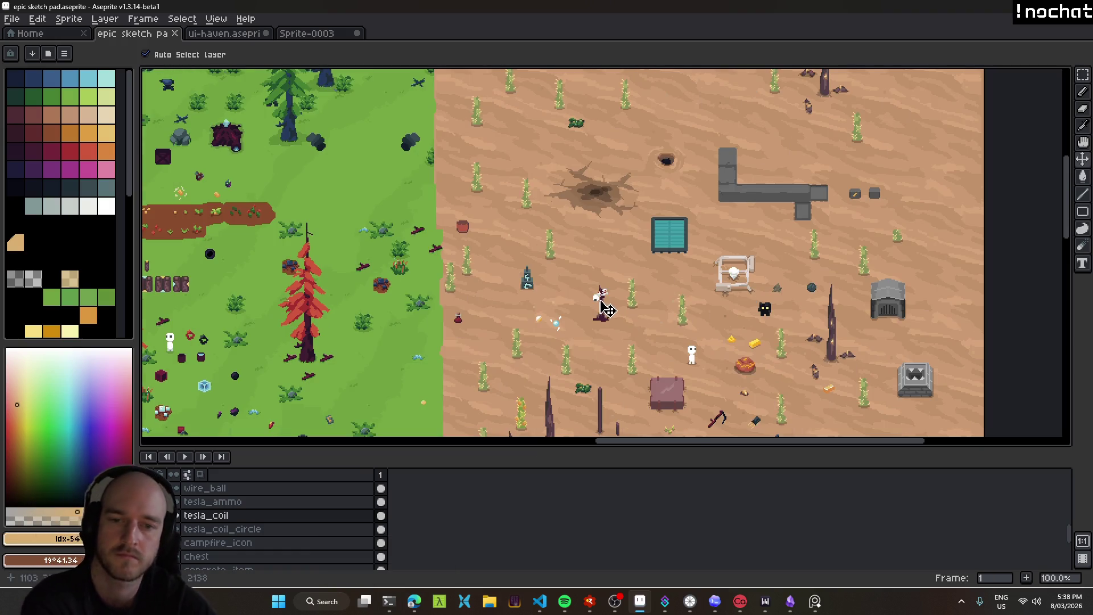
{"action": "left_click_drag", "start_coordinate": [534, 279], "coordinate": [482, 265]}
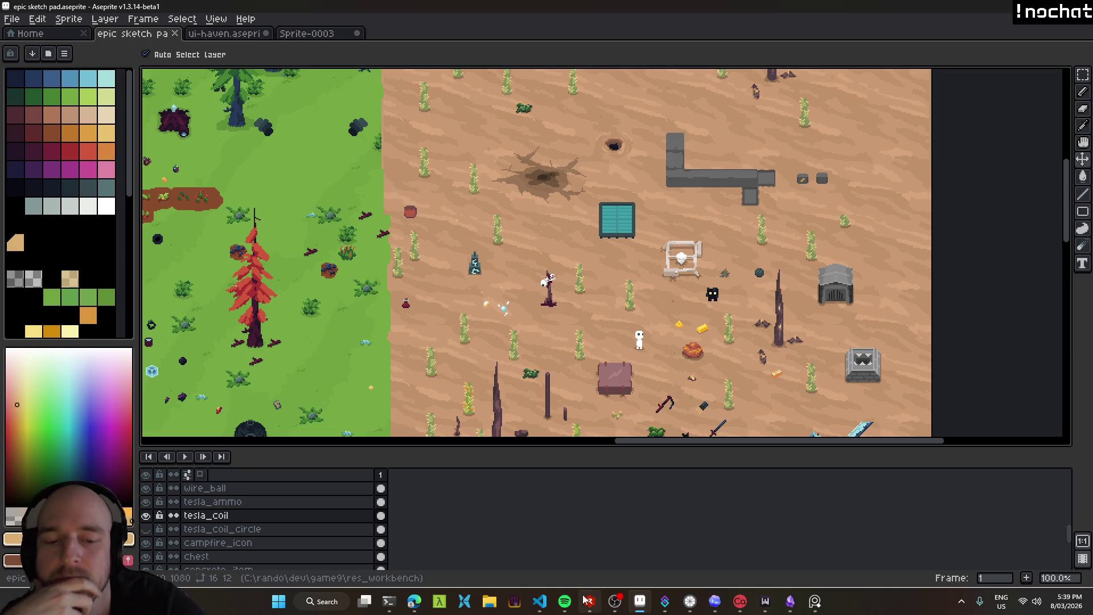
{"action": "left_click", "coordinate": [614, 601]}
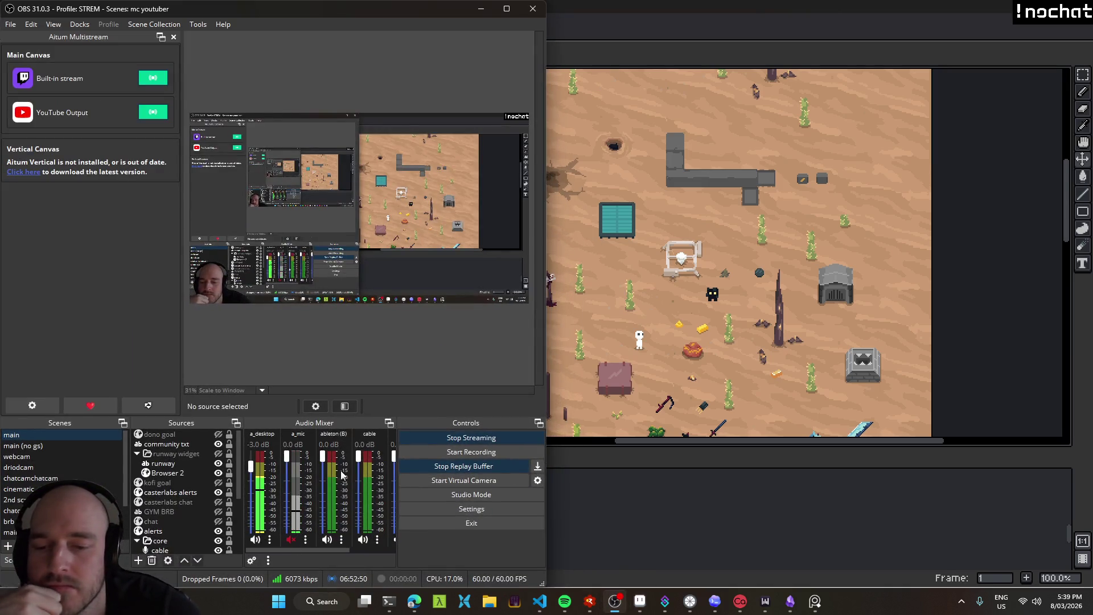
{"action": "left_click", "coordinate": [480, 8]}
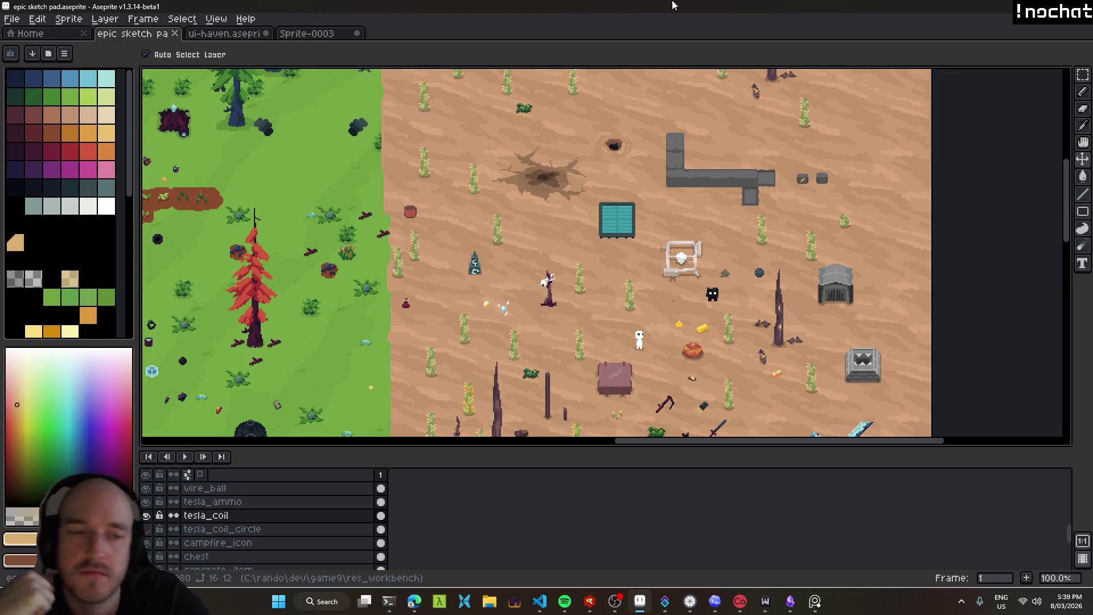